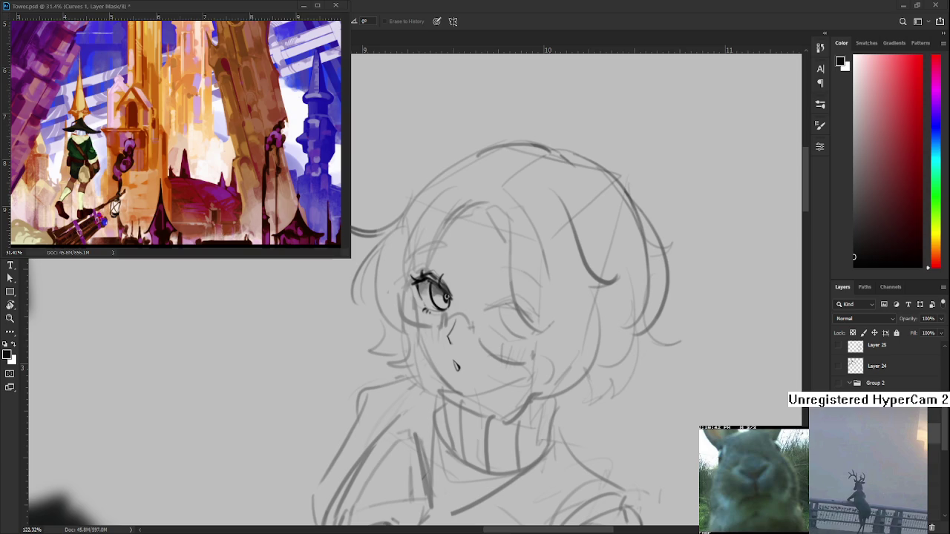
# Step: Tilt the view and add extra lashes along the left eye's upper lid and outer corner
pyautogui.keyDown('alt'); pyautogui.scroll(-5, 507, 296); pyautogui.keyUp('alt')
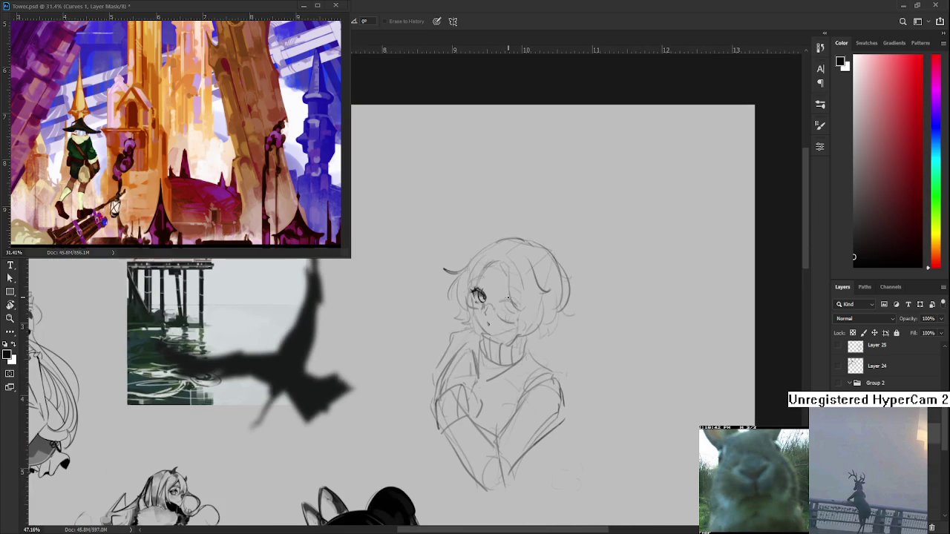
pyautogui.keyDown('alt'); pyautogui.scroll(2, 506, 295); pyautogui.keyUp('alt')
pyautogui.keyDown('alt'); pyautogui.scroll(1, 490, 312); pyautogui.keyUp('alt')
pyautogui.keyDown('alt'); pyautogui.scroll(1, 467, 331); pyautogui.keyUp('alt')
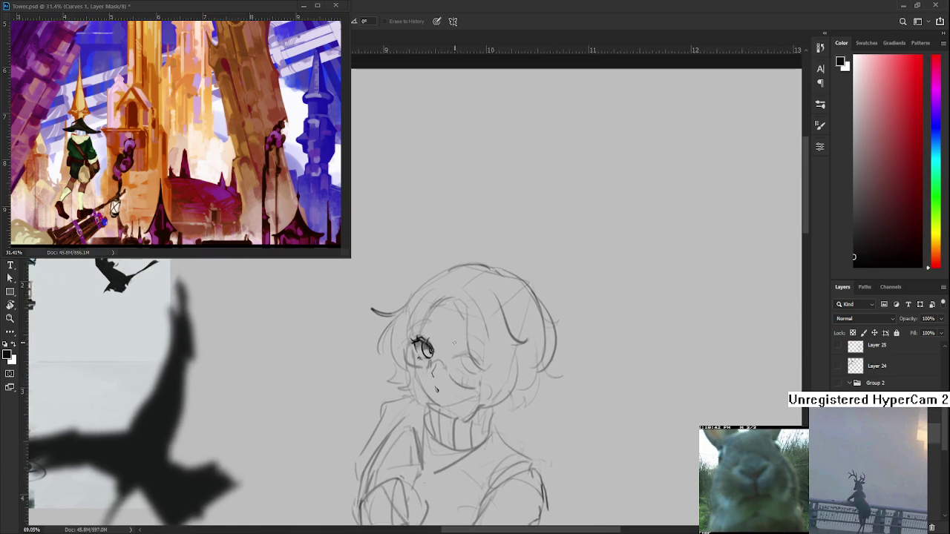
pyautogui.keyDown('alt'); pyautogui.scroll(1, 445, 348); pyautogui.keyUp('alt')
pyautogui.scroll(-2, 421, 404)
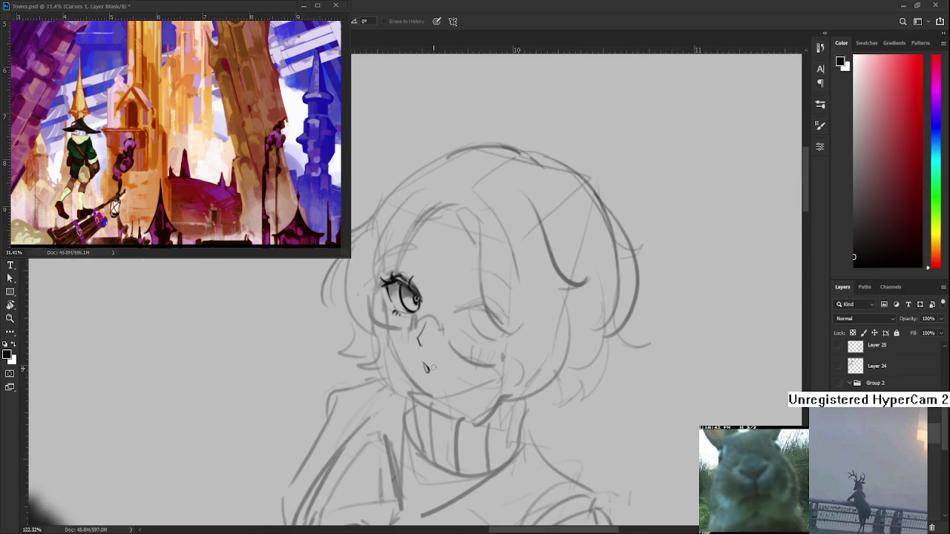
pyautogui.press('r')
pyautogui.moveTo(434, 371); pyautogui.dragTo(483, 371)
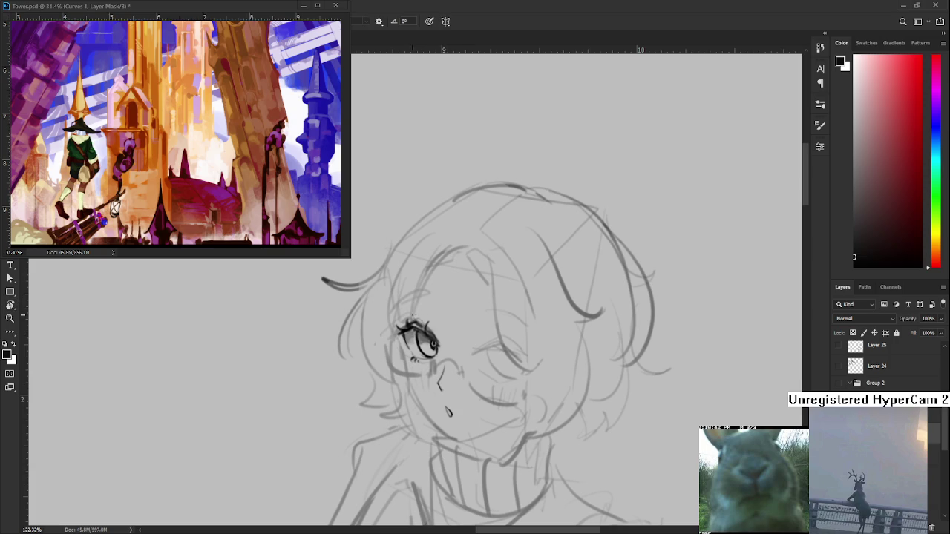
pyautogui.moveTo(405, 324)
pyautogui.mouseDown()
pyautogui.moveTo(434, 321)
pyautogui.moveTo(402, 324)
pyautogui.moveTo(422, 317)
pyautogui.mouseUp()
pyautogui.moveTo(427, 315); pyautogui.dragTo(442, 337)
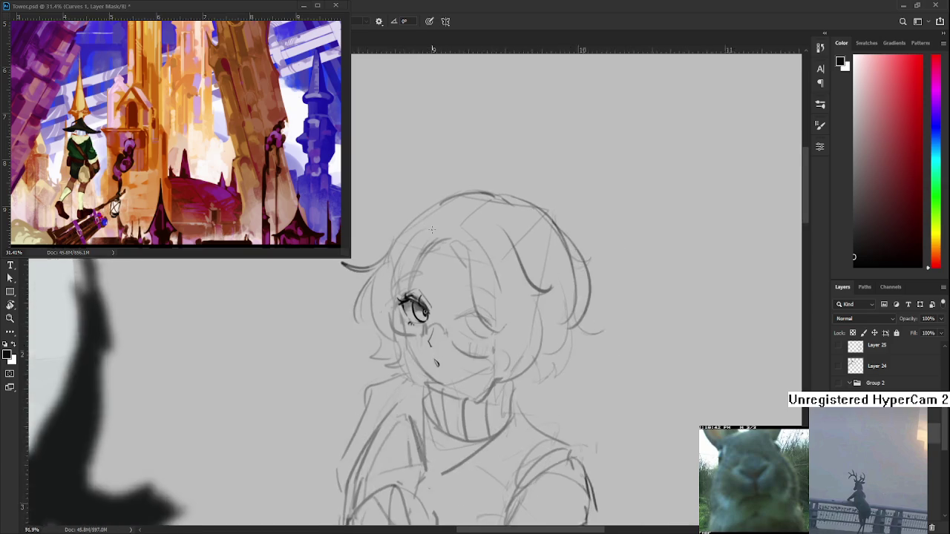
# Step: Draw a curved eyebrow above the left eye, undoing and redrawing the attempts
pyautogui.moveTo(466, 263)
pyautogui.mouseDown()
pyautogui.moveTo(449, 230)
pyautogui.moveTo(462, 247)
pyautogui.mouseUp()
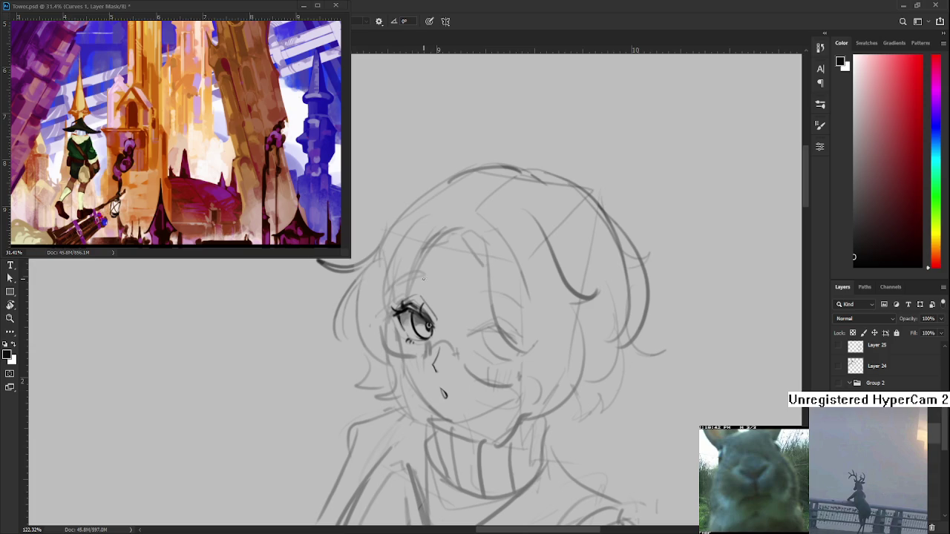
pyautogui.moveTo(407, 283); pyautogui.dragTo(437, 283)
pyautogui.hotkey('ctrl', 'z')
pyautogui.hotkey('ctrl', 'z')
pyautogui.moveTo(423, 285)
pyautogui.mouseDown()
pyautogui.moveTo(433, 293)
pyautogui.moveTo(435, 284)
pyautogui.mouseUp()
pyautogui.hotkey('ctrl', 'z')
pyautogui.hotkey('ctrl', 'z')
pyautogui.press('e')
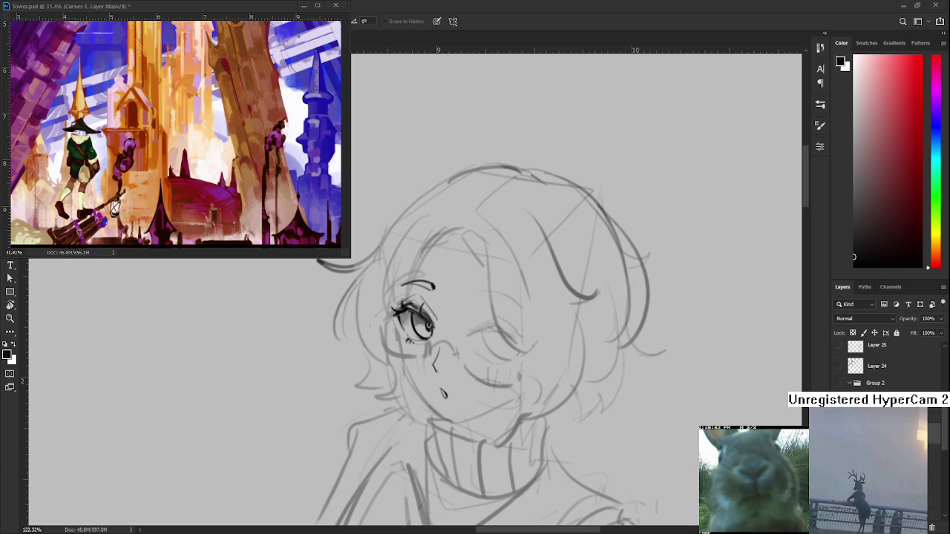
pyautogui.scroll(-2, 445, 377)
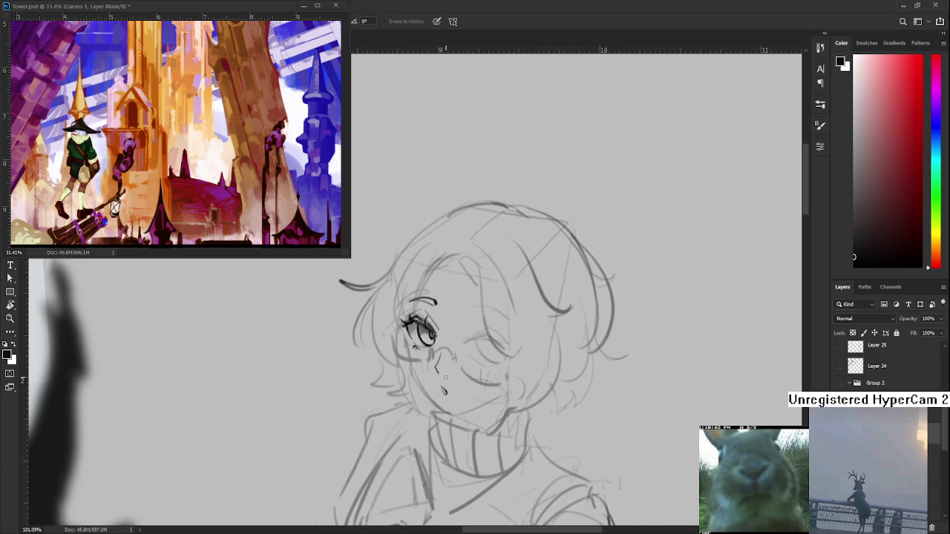
# Step: Draw a line from the left eye toward the cheek, redrawing it once, then a right-eyelid curve
pyautogui.moveTo(445, 377); pyautogui.dragTo(418, 383)
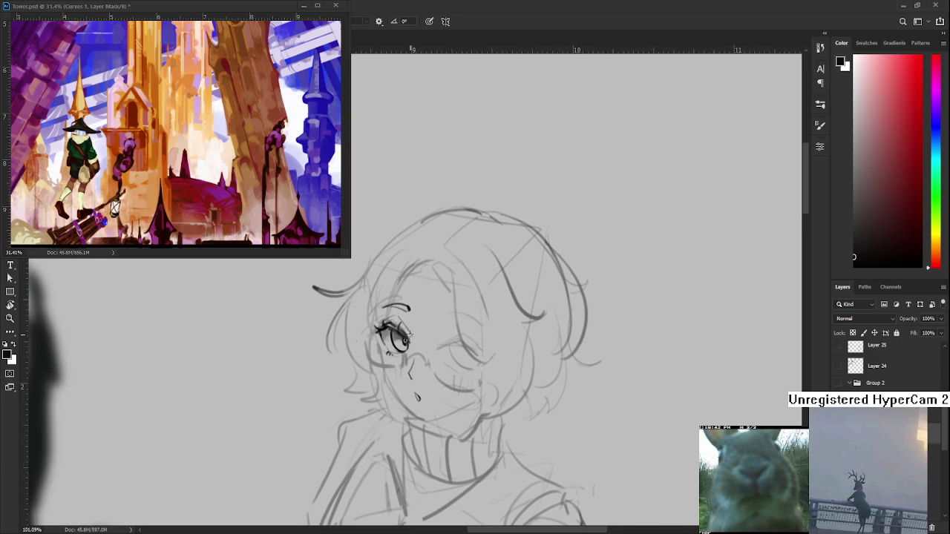
pyautogui.press('e')
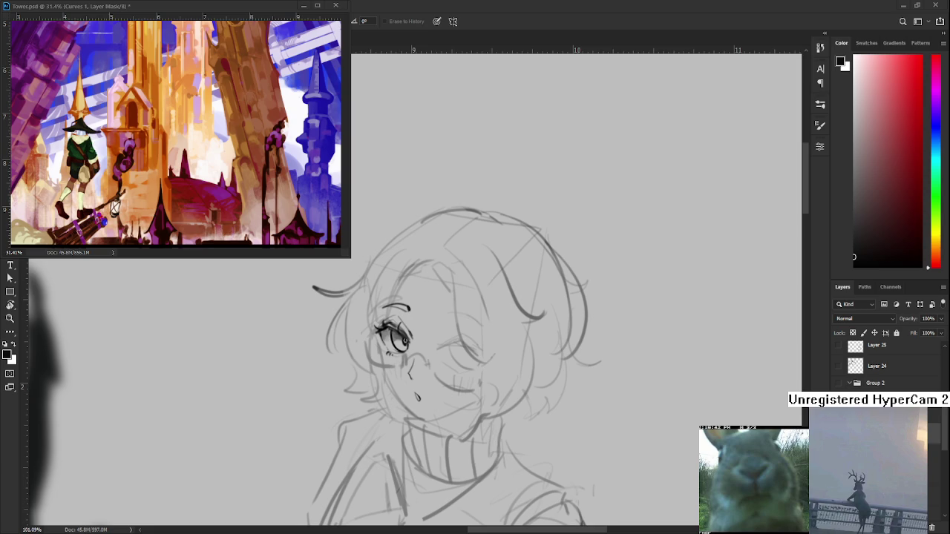
pyautogui.moveTo(430, 345)
pyautogui.mouseDown()
pyautogui.moveTo(442, 294)
pyautogui.moveTo(453, 309)
pyautogui.mouseUp()
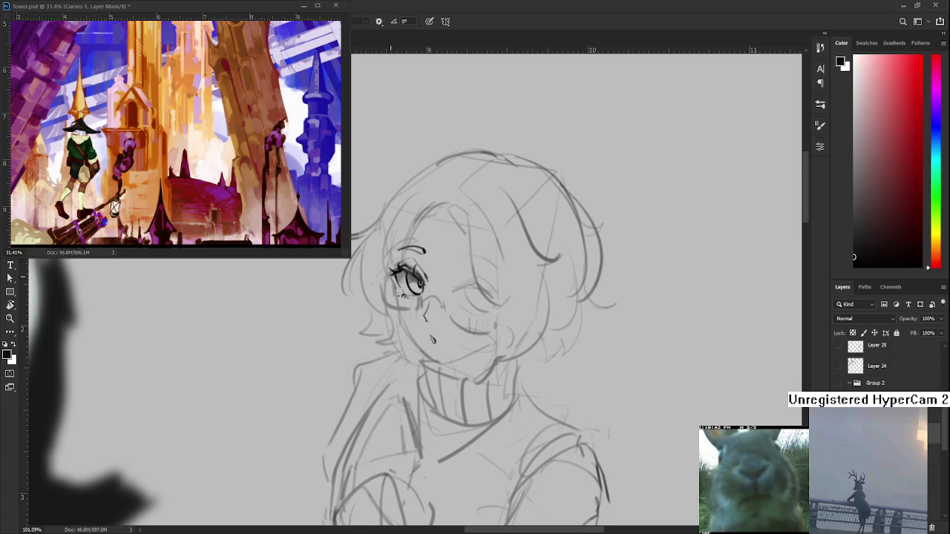
pyautogui.moveTo(401, 280); pyautogui.dragTo(399, 322)
pyautogui.hotkey('ctrl', 'z')
pyautogui.moveTo(395, 271); pyautogui.dragTo(401, 320)
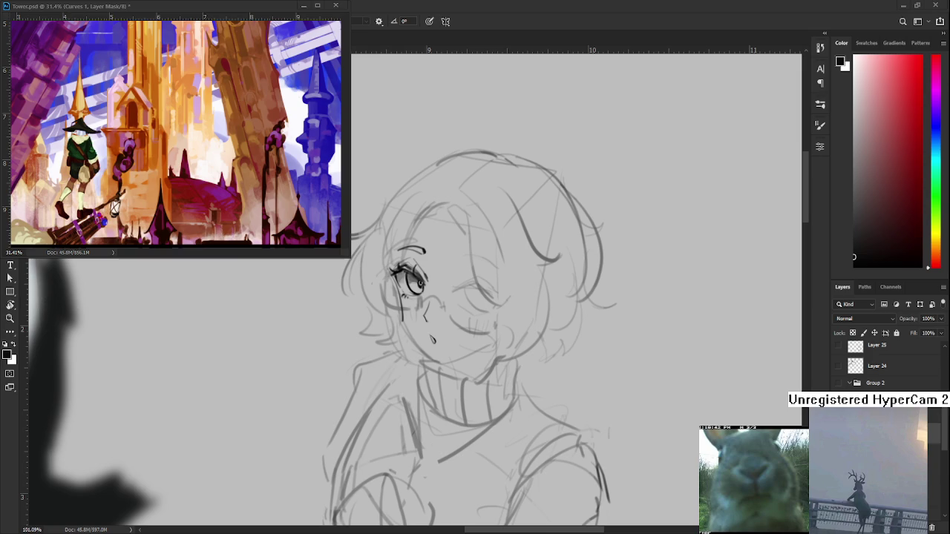
pyautogui.moveTo(472, 328); pyautogui.dragTo(429, 331)
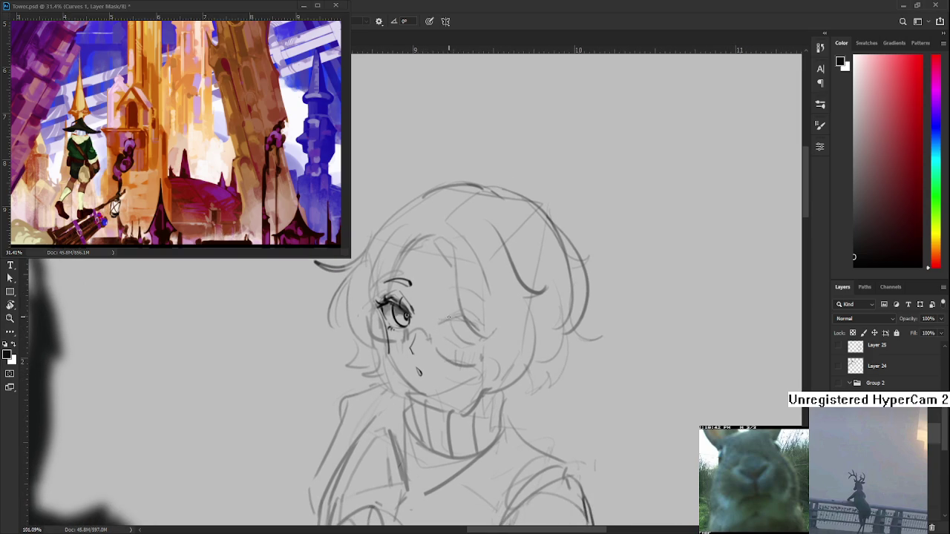
pyautogui.moveTo(437, 324)
pyautogui.mouseDown()
pyautogui.moveTo(457, 317)
pyautogui.moveTo(484, 333)
pyautogui.mouseUp()
# Step: Darken and extend the right eye's upper lash line with dark brush strokes
pyautogui.moveTo(448, 369)
pyautogui.mouseDown()
pyautogui.moveTo(421, 327)
pyautogui.moveTo(444, 319)
pyautogui.mouseUp()
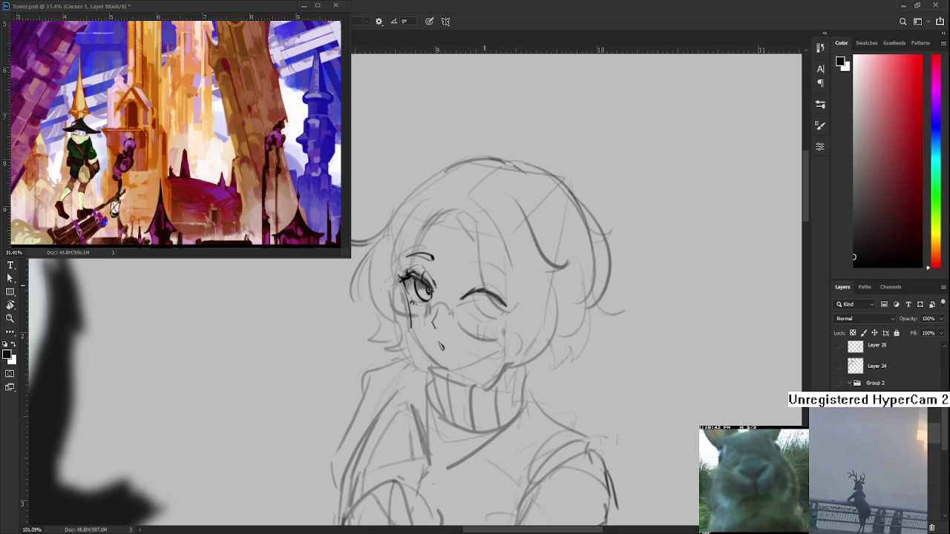
pyautogui.moveTo(501, 297); pyautogui.dragTo(476, 291)
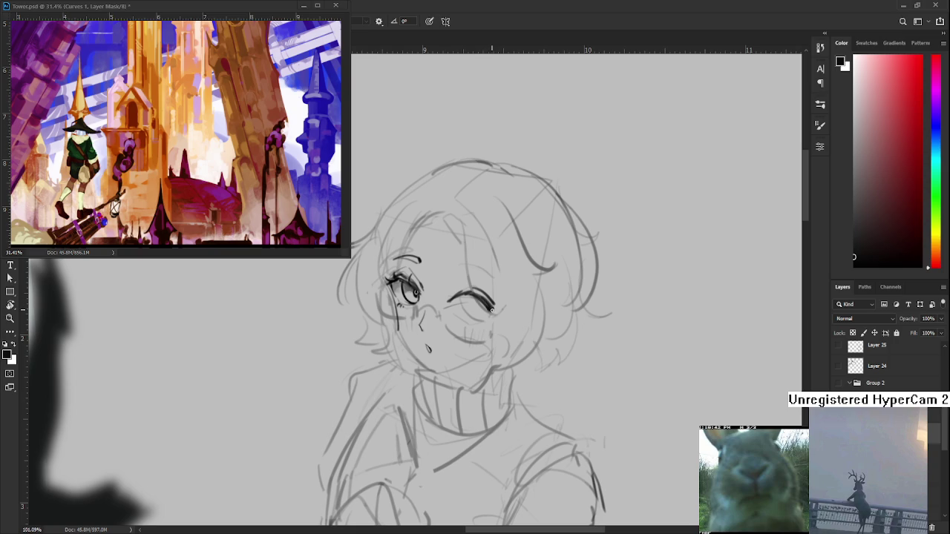
pyautogui.moveTo(491, 309); pyautogui.dragTo(499, 310)
pyautogui.press('e')
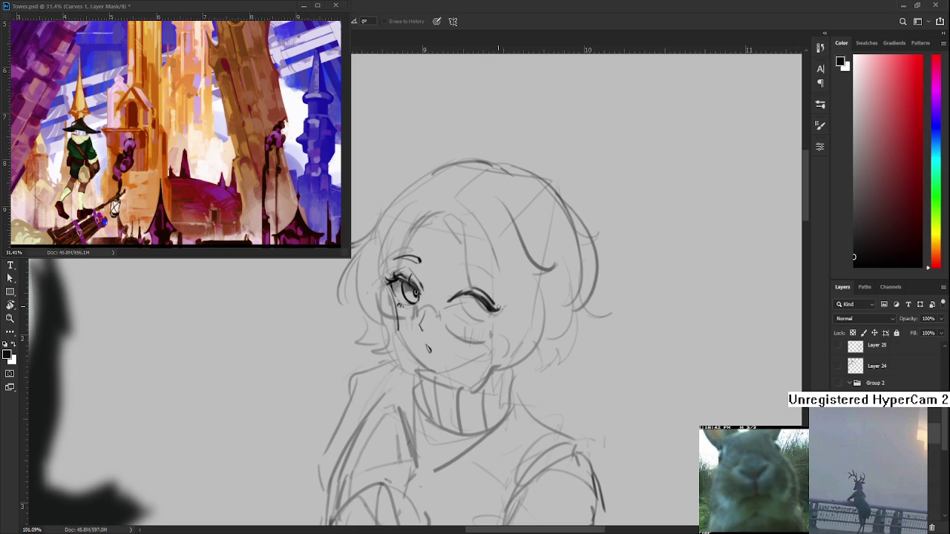
pyautogui.press('b')
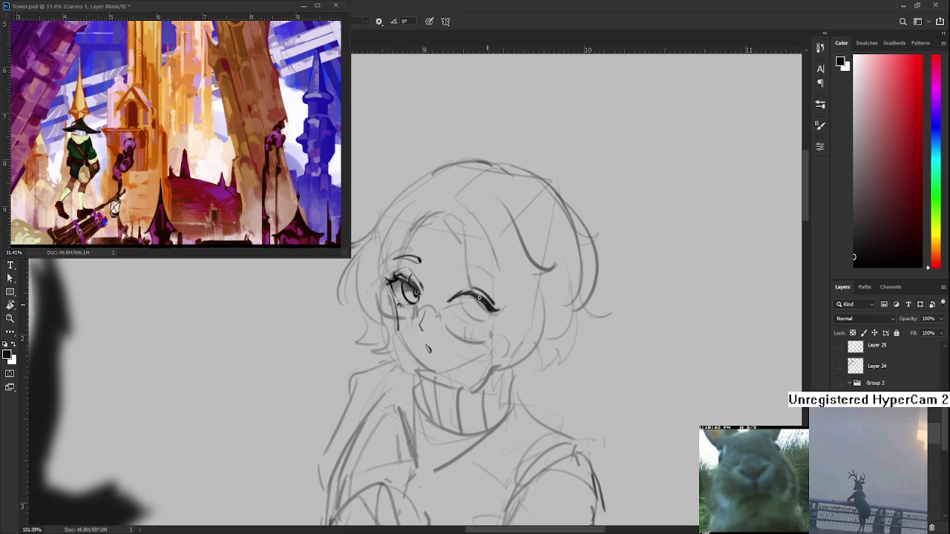
pyautogui.moveTo(475, 292)
pyautogui.mouseDown()
pyautogui.moveTo(466, 302)
pyautogui.moveTo(486, 309)
pyautogui.mouseUp()
pyautogui.press('e')
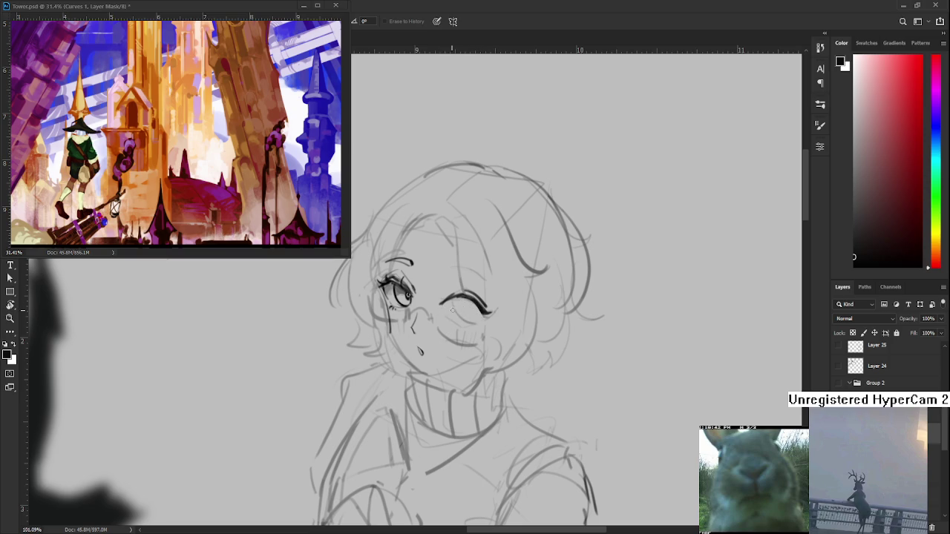
# Step: Draw the lower lid curve under the right eye
pyautogui.moveTo(453, 311); pyautogui.dragTo(450, 302)
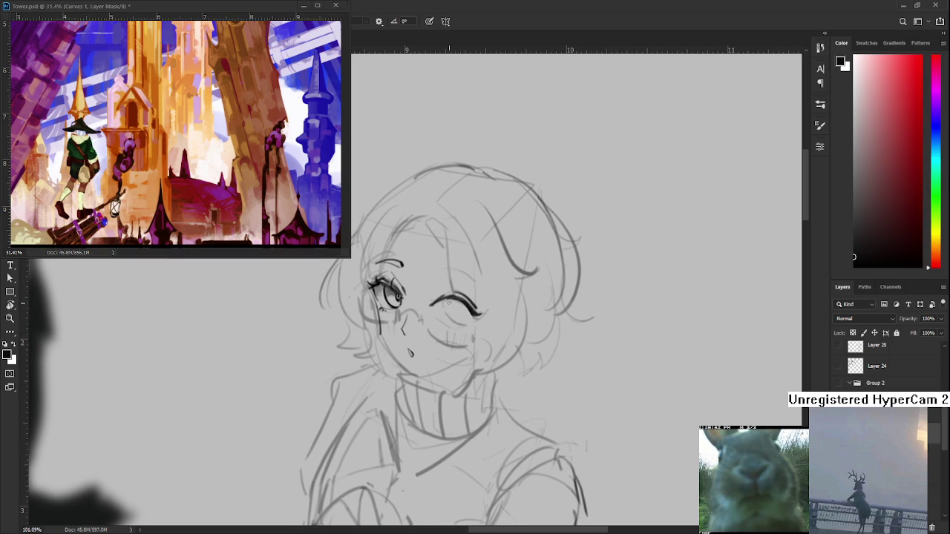
pyautogui.moveTo(447, 304); pyautogui.dragTo(471, 318)
pyautogui.scroll(1, 464, 368)
# Step: Add small lashes above the right eye and retry its lower outline
pyautogui.scroll(1, 415, 364)
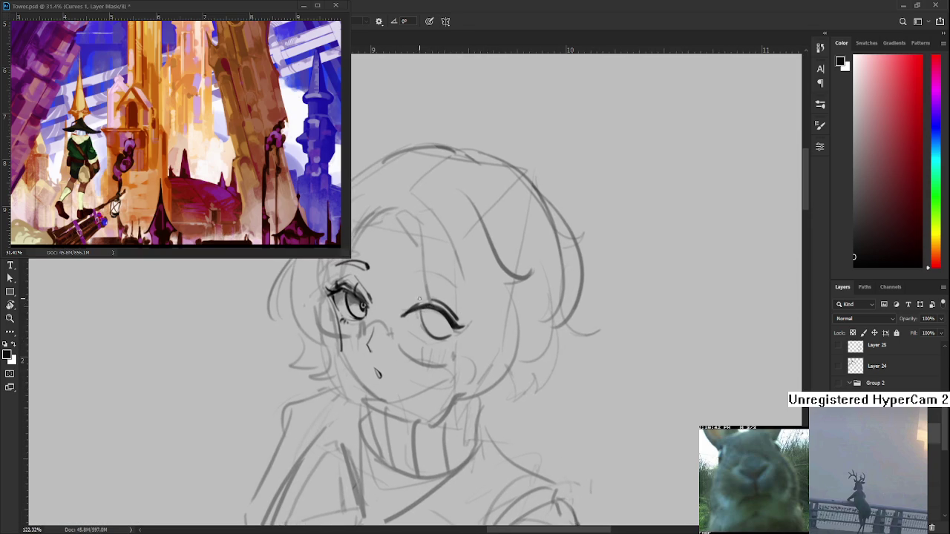
pyautogui.press('e')
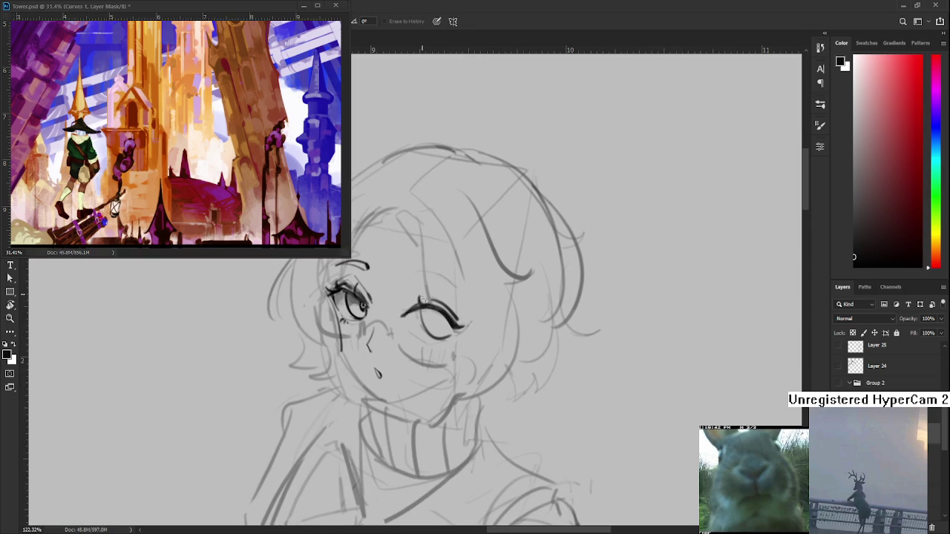
pyautogui.press('b')
pyautogui.moveTo(435, 307); pyautogui.dragTo(443, 291)
pyautogui.press('e')
pyautogui.press('b')
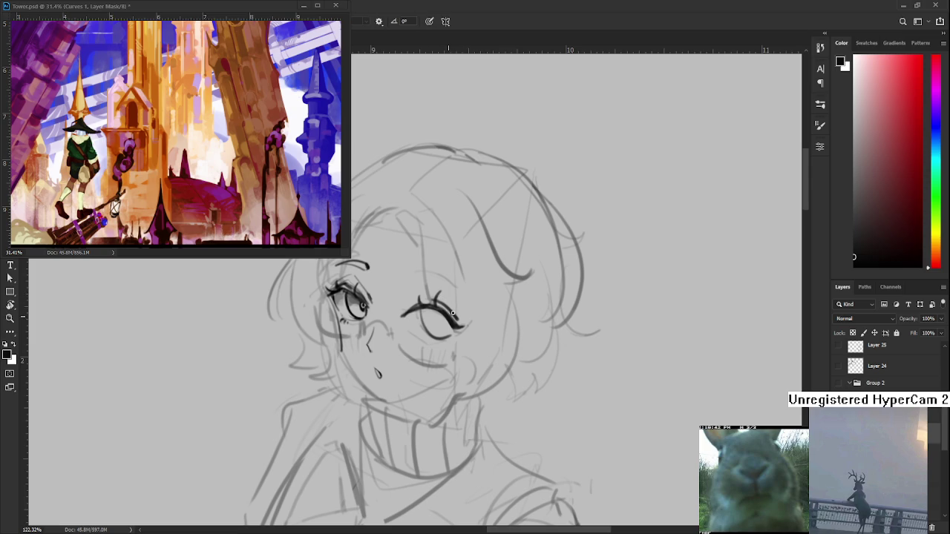
pyautogui.scroll(-1, 446, 312)
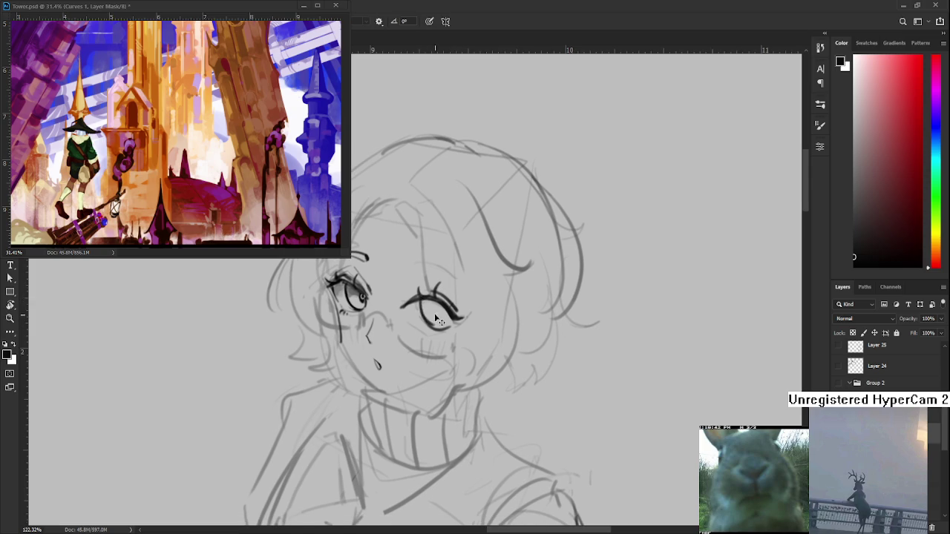
pyautogui.moveTo(427, 306); pyautogui.dragTo(441, 328)
pyautogui.hotkey('ctrl', 'z')
# Step: Fill the right eye's iris dark and erase highlights into the pupil
pyautogui.scroll(1, 460, 285)
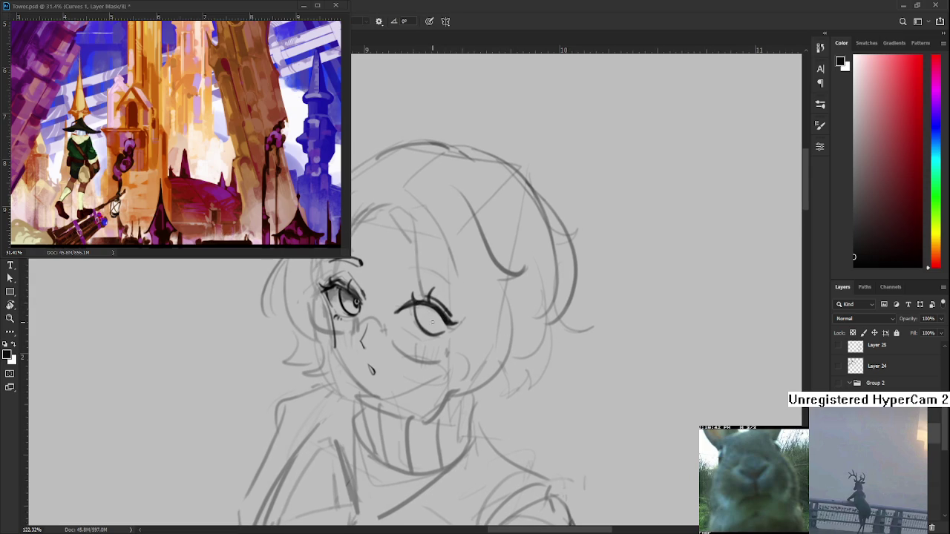
pyautogui.moveTo(435, 311)
pyautogui.mouseDown()
pyautogui.moveTo(443, 325)
pyautogui.moveTo(438, 317)
pyautogui.mouseUp()
pyautogui.press('e')
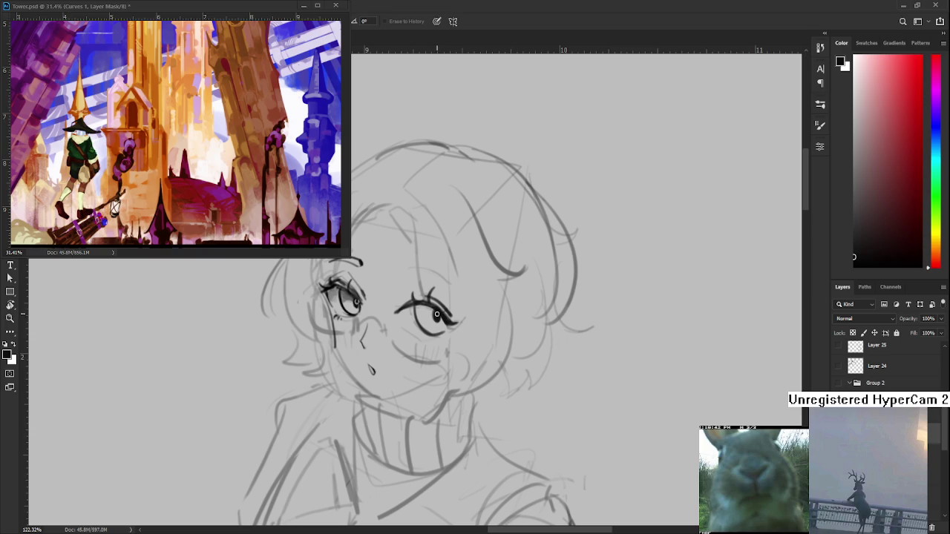
pyautogui.moveTo(435, 313); pyautogui.dragTo(438, 312)
pyautogui.press('b')
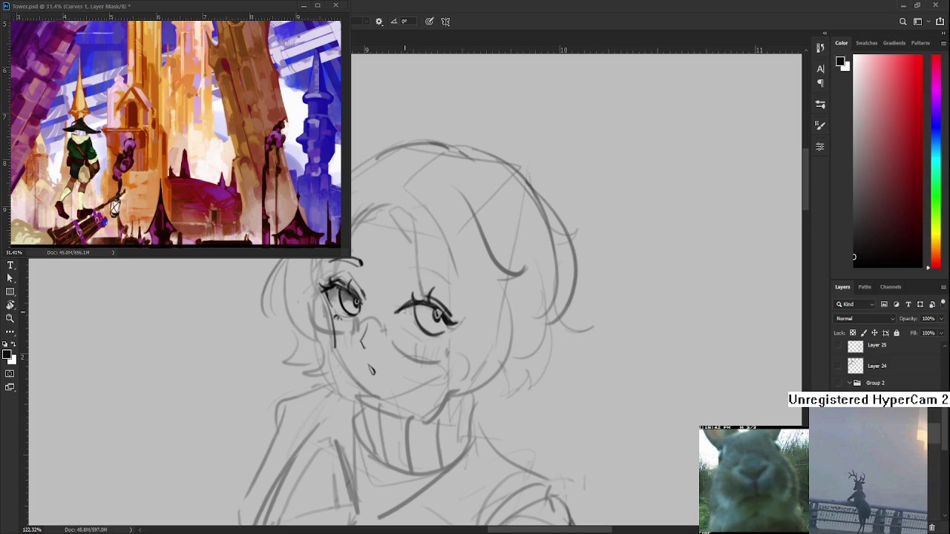
# Step: Add faint hatch marks and a small stroke below the right eye's lower lid
pyautogui.moveTo(411, 329); pyautogui.dragTo(417, 334)
pyautogui.press('e')
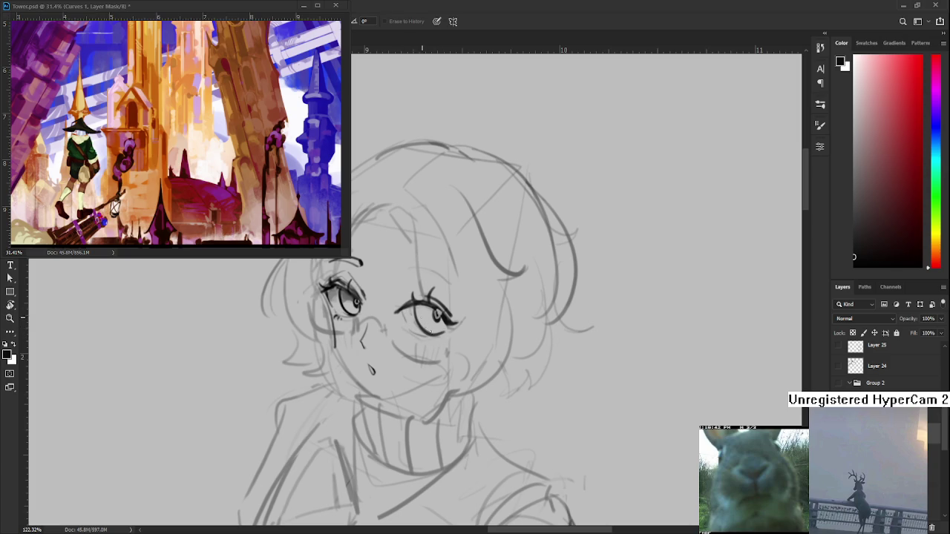
pyautogui.press('b')
pyautogui.moveTo(418, 324)
pyautogui.mouseDown()
pyautogui.moveTo(425, 331)
pyautogui.moveTo(400, 299)
pyautogui.mouseUp()
pyautogui.press('e')
pyautogui.press('r')
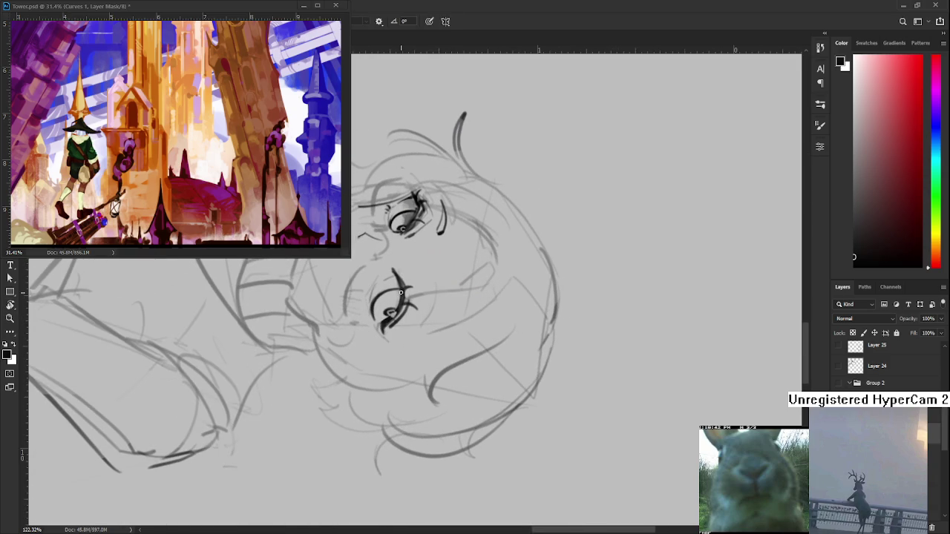
pyautogui.moveTo(400, 300)
pyautogui.mouseDown()
pyautogui.moveTo(480, 309)
pyautogui.moveTo(438, 310)
pyautogui.moveTo(446, 319)
pyautogui.mouseUp()
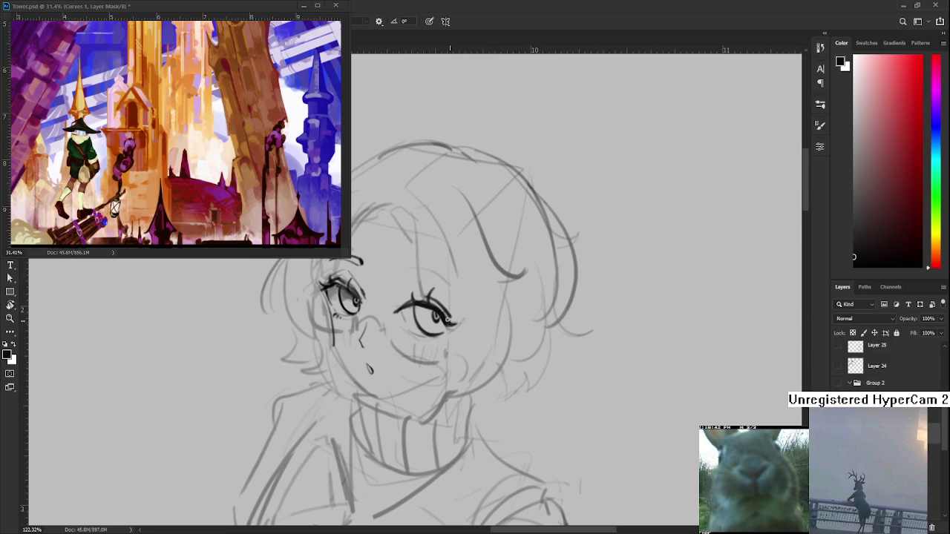
# Step: Erase a highlight into the right pupil, refill the pupil dark, then reshape the highlight
pyautogui.scroll(-3, 444, 318)
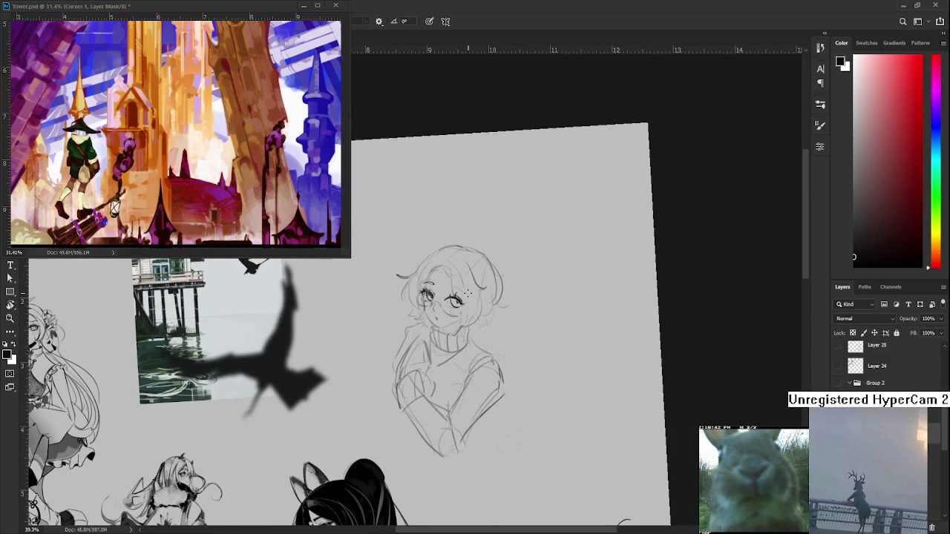
pyautogui.scroll(2, 477, 299)
pyautogui.scroll(2, 445, 326)
pyautogui.moveTo(439, 338); pyautogui.dragTo(444, 347)
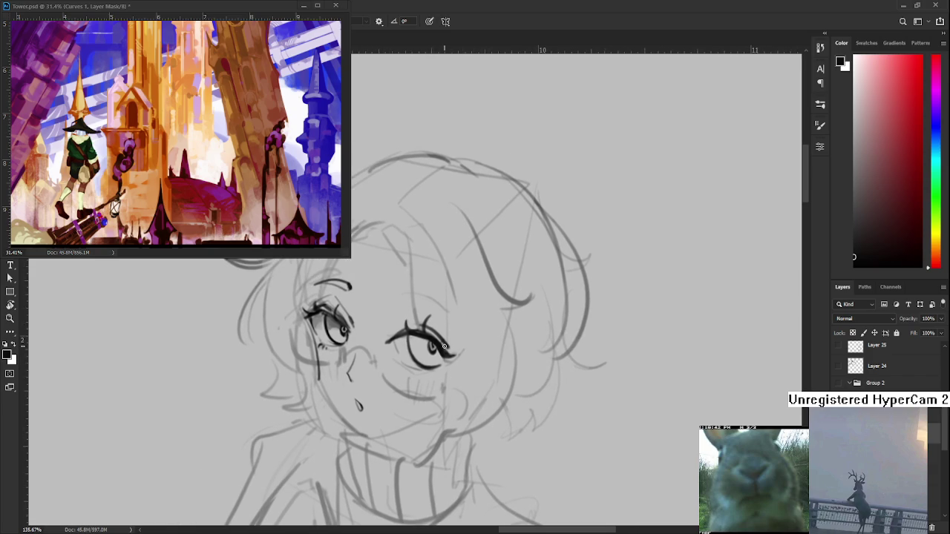
pyautogui.press('e')
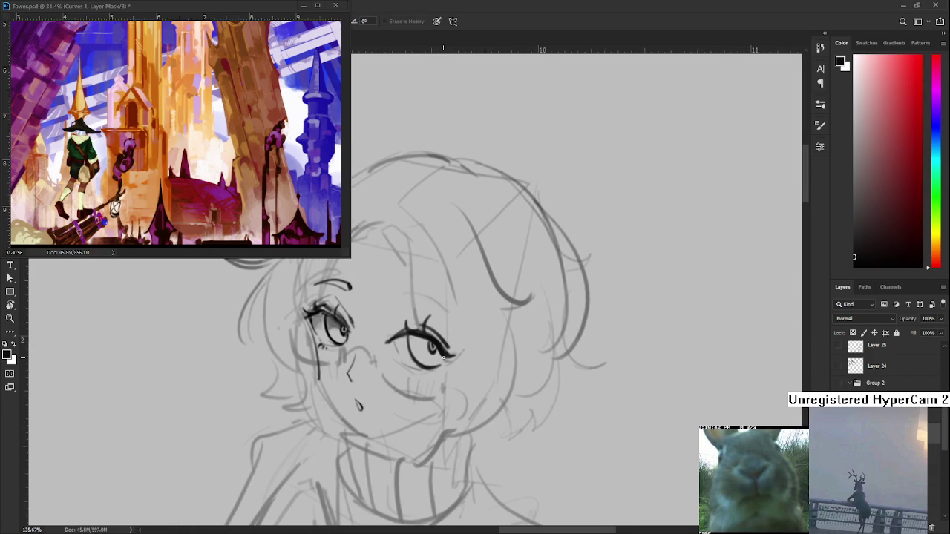
pyautogui.moveTo(426, 346); pyautogui.dragTo(429, 347)
pyautogui.press('b')
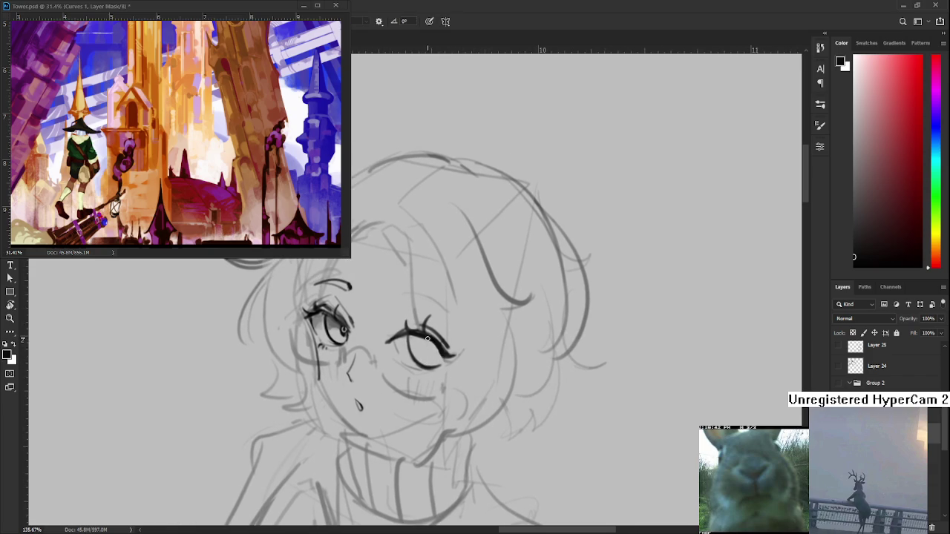
pyautogui.moveTo(427, 346); pyautogui.dragTo(429, 355)
pyautogui.press('e')
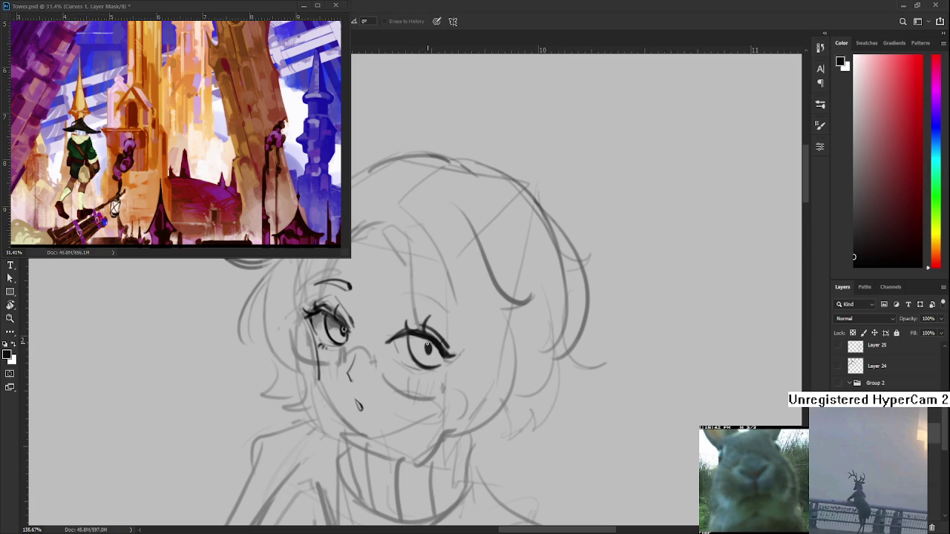
pyautogui.moveTo(428, 345); pyautogui.dragTo(431, 346)
pyautogui.moveTo(504, 406); pyautogui.dragTo(524, 408)
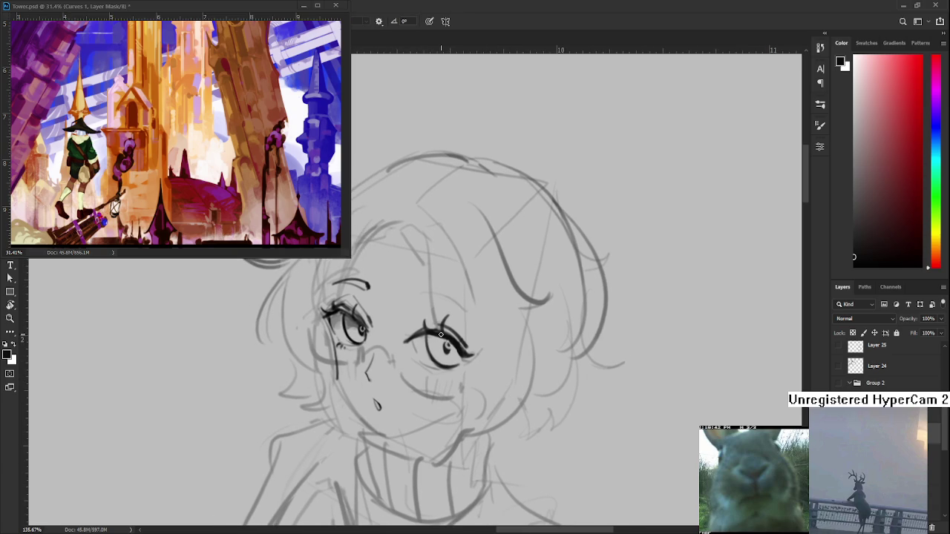
# Step: Trim the end of the right eye stroke and extend the upper lid's corner
pyautogui.press('r')
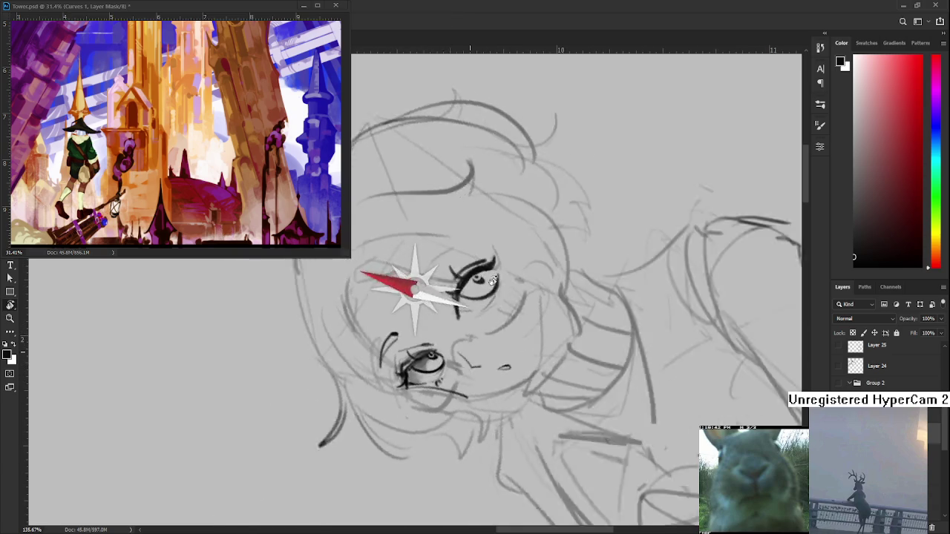
pyautogui.moveTo(451, 337); pyautogui.dragTo(446, 279)
pyautogui.press('e')
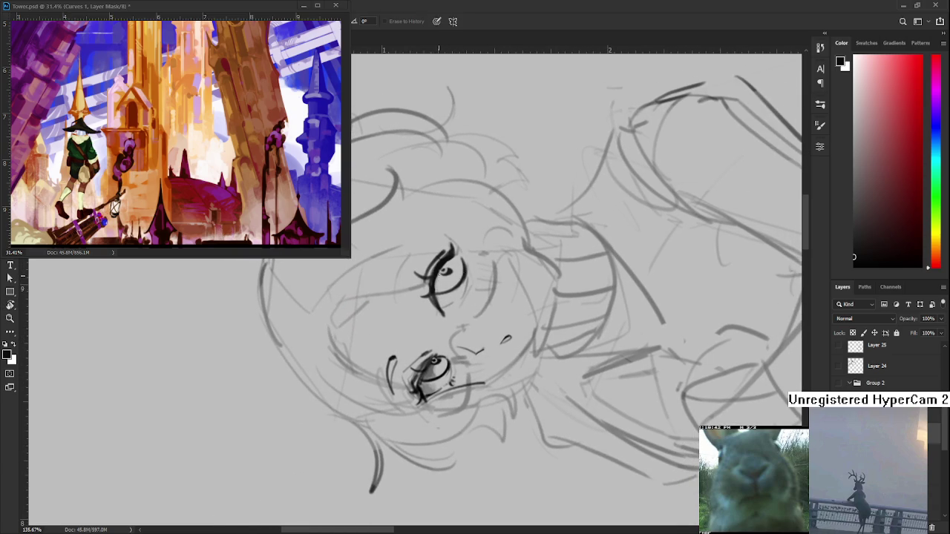
pyautogui.press('r')
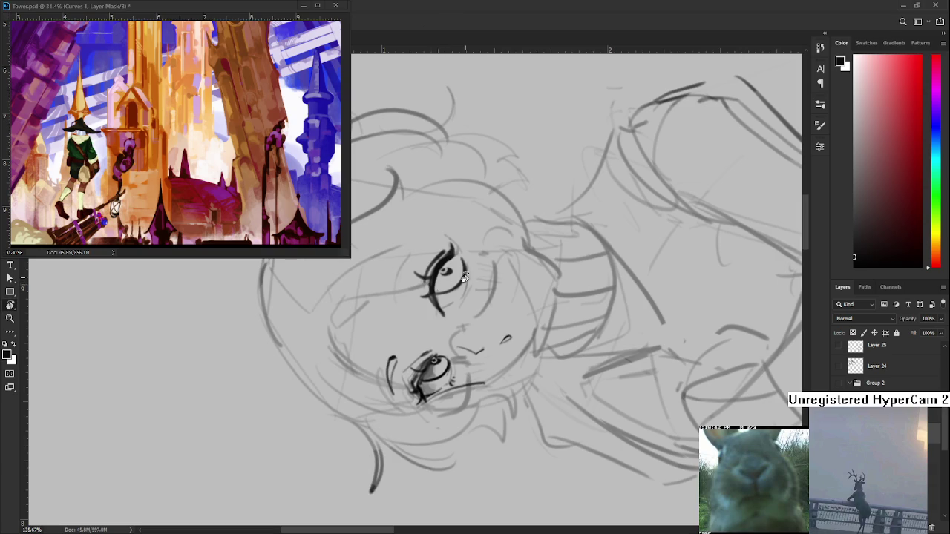
pyautogui.moveTo(465, 278); pyautogui.dragTo(465, 324)
pyautogui.press('e')
pyautogui.moveTo(450, 325); pyautogui.dragTo(463, 322)
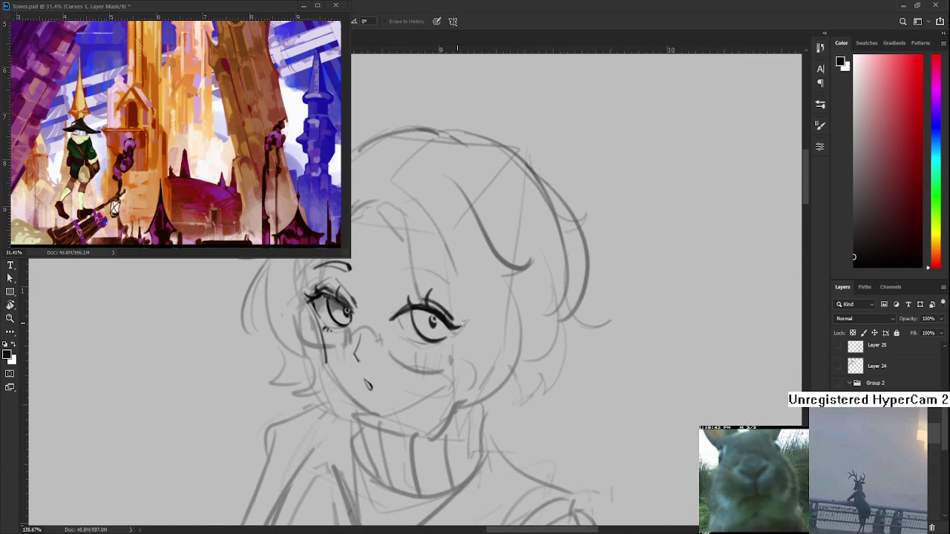
pyautogui.press('b')
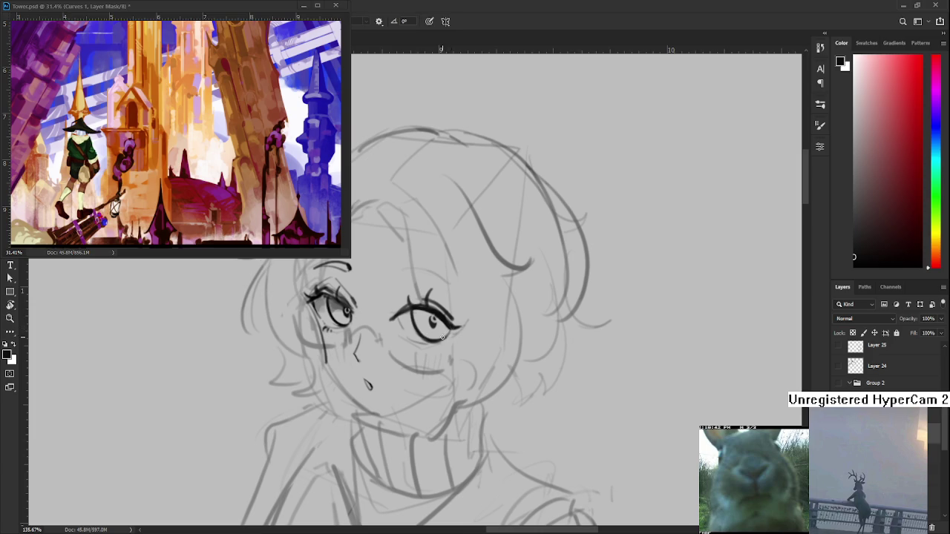
pyautogui.moveTo(449, 325)
pyautogui.mouseDown()
pyautogui.moveTo(460, 327)
pyautogui.moveTo(461, 351)
pyautogui.moveTo(423, 342)
pyautogui.moveTo(438, 331)
pyautogui.moveTo(426, 346)
pyautogui.moveTo(460, 358)
pyautogui.moveTo(420, 343)
pyautogui.mouseUp()
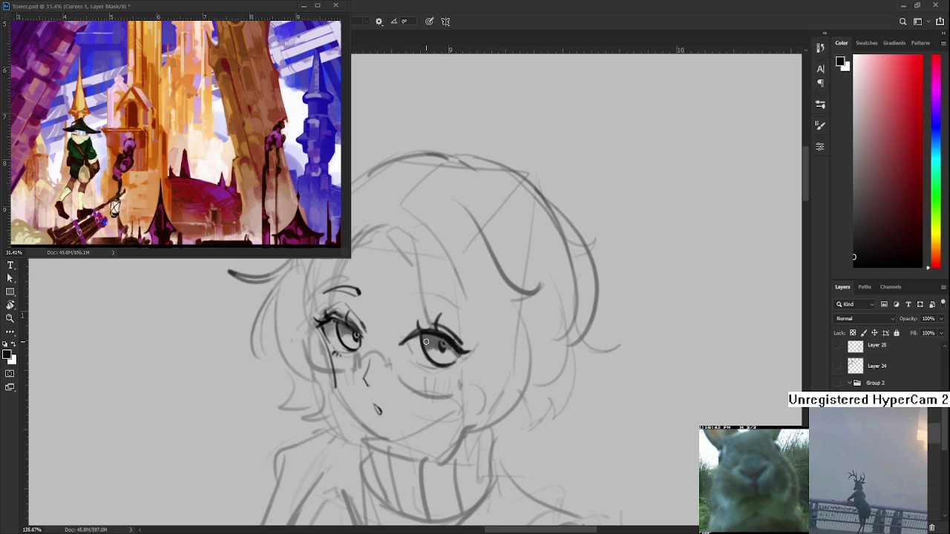
# Step: Shade the right eye's iris with hatching and a grey sampled from the drawing
pyautogui.moveTo(413, 347); pyautogui.dragTo(423, 345)
pyautogui.press('e')
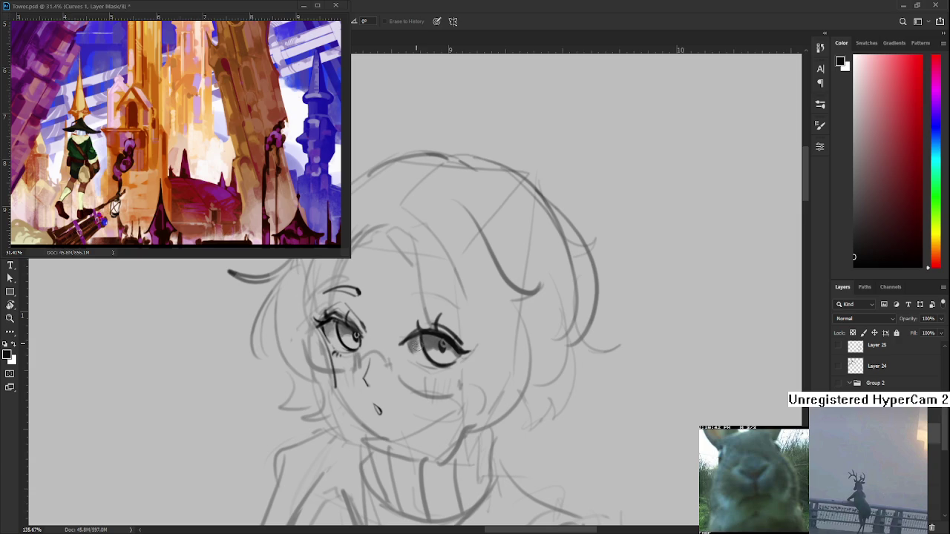
pyautogui.press('b')
pyautogui.keyDown('alt'); pyautogui.click(419, 339); pyautogui.keyUp('alt')
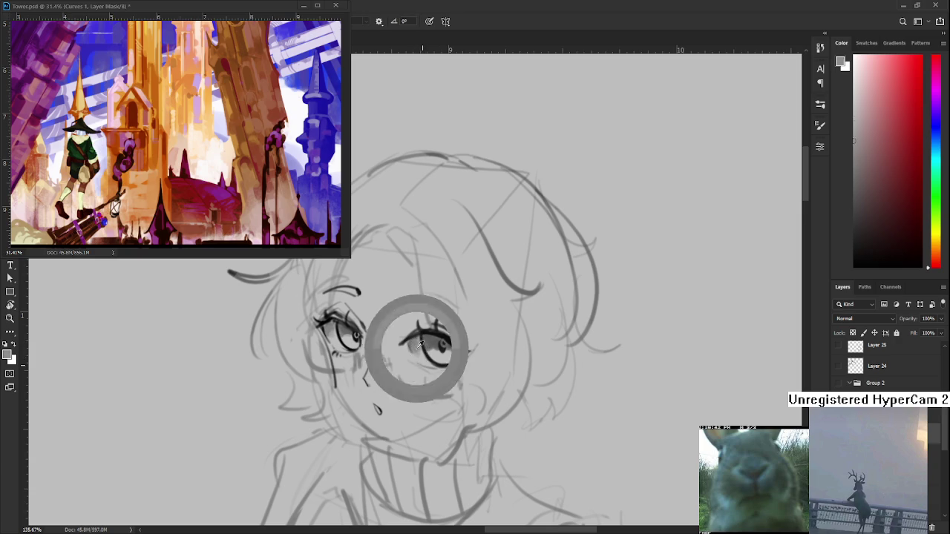
pyautogui.moveTo(411, 343); pyautogui.dragTo(420, 353)
# Step: Switch back to black with a finer brush and thicken the right upper lid line
pyautogui.moveTo(417, 314)
pyautogui.mouseDown()
pyautogui.moveTo(426, 326)
pyautogui.moveTo(476, 341)
pyautogui.mouseUp()
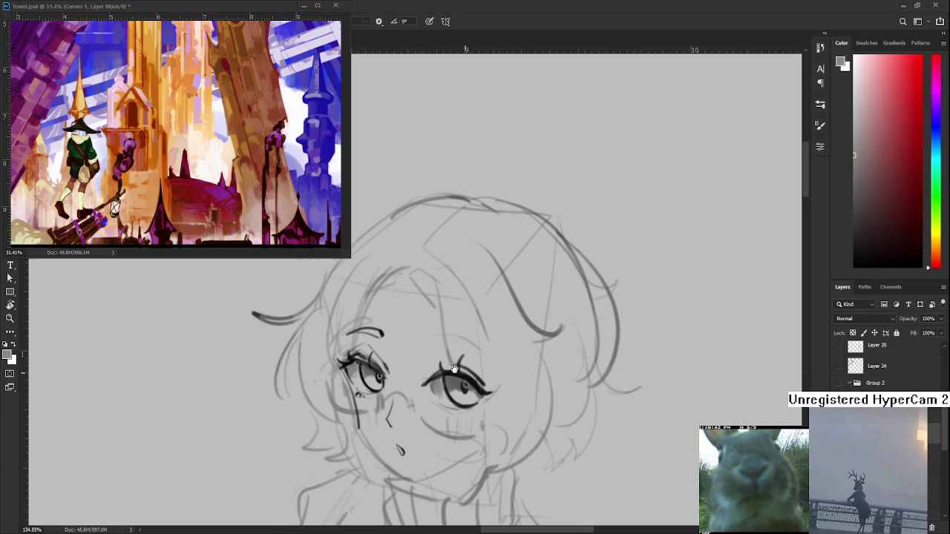
pyautogui.keyDown('alt'); pyautogui.click(467, 378); pyautogui.keyUp('alt')
pyautogui.press('[')
pyautogui.press('[')
pyautogui.press('[')
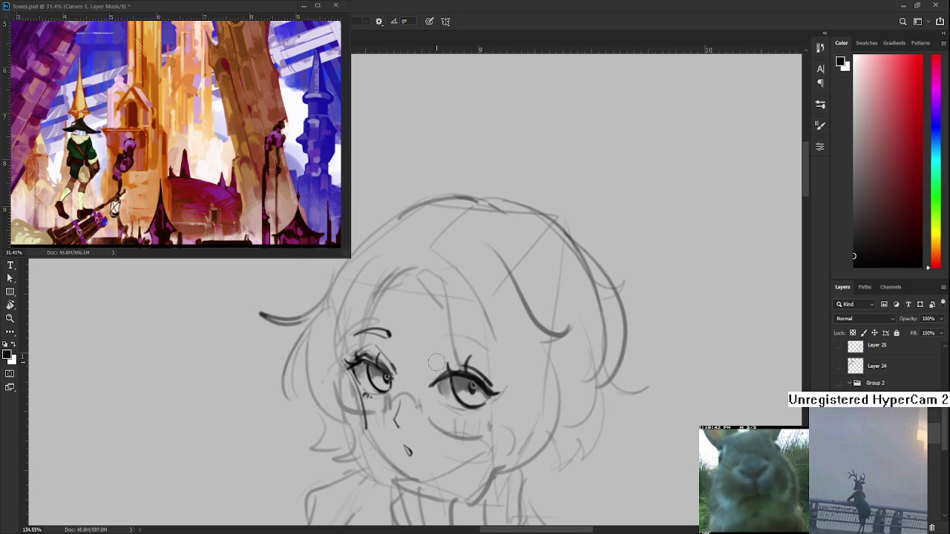
pyautogui.moveTo(446, 372); pyautogui.dragTo(464, 365)
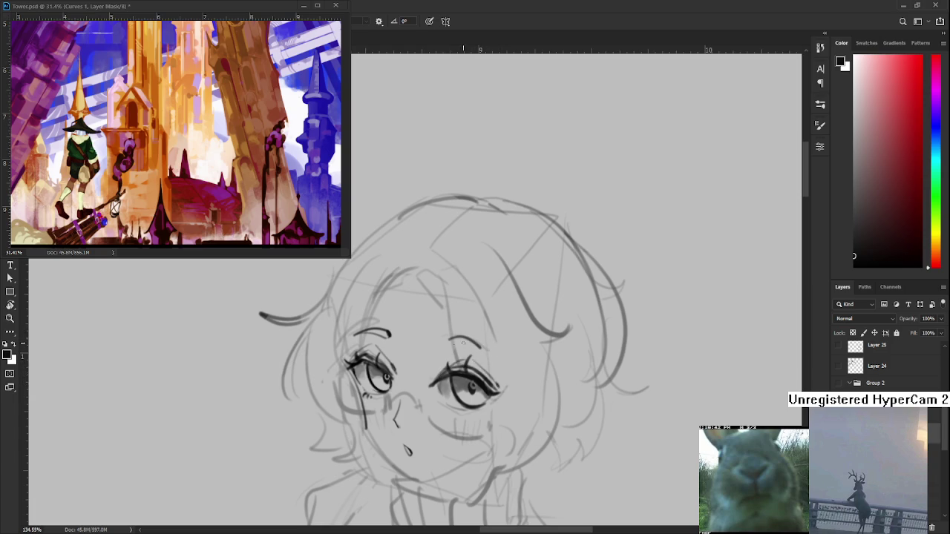
# Step: Draw an eyebrow above the right eye, then zoom out to view the sketch
pyautogui.moveTo(448, 341); pyautogui.dragTo(487, 354)
pyautogui.scroll(-3, 450, 359)
pyautogui.press('r')
pyautogui.click(413, 265)
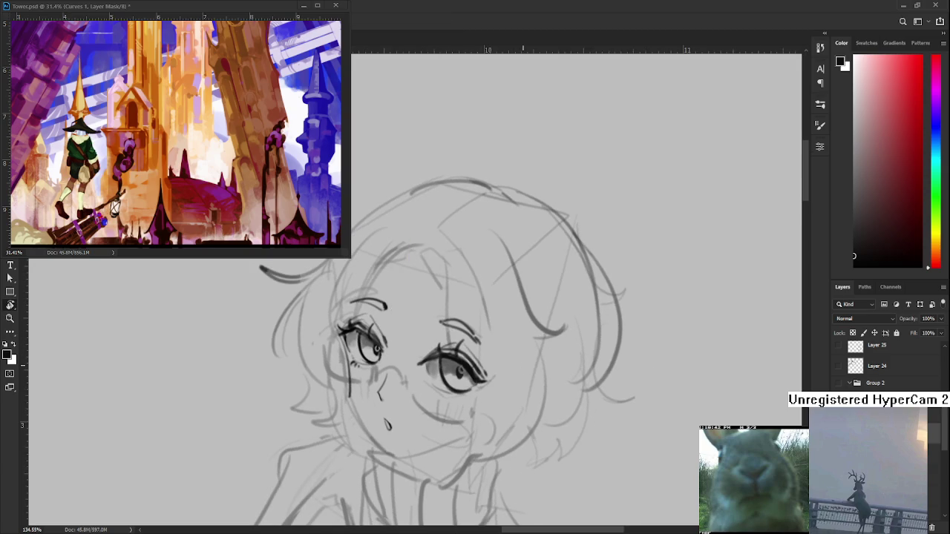
pyautogui.scroll(-3, 522, 366)
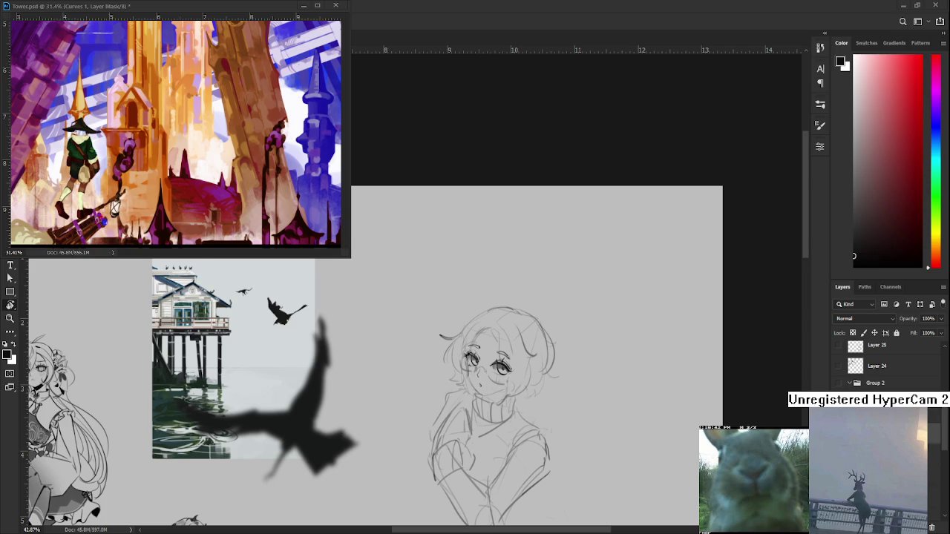
# Step: Ink the jawline and chin, retrying until it reaches toward the right cheek
pyautogui.scroll(4, 508, 375)
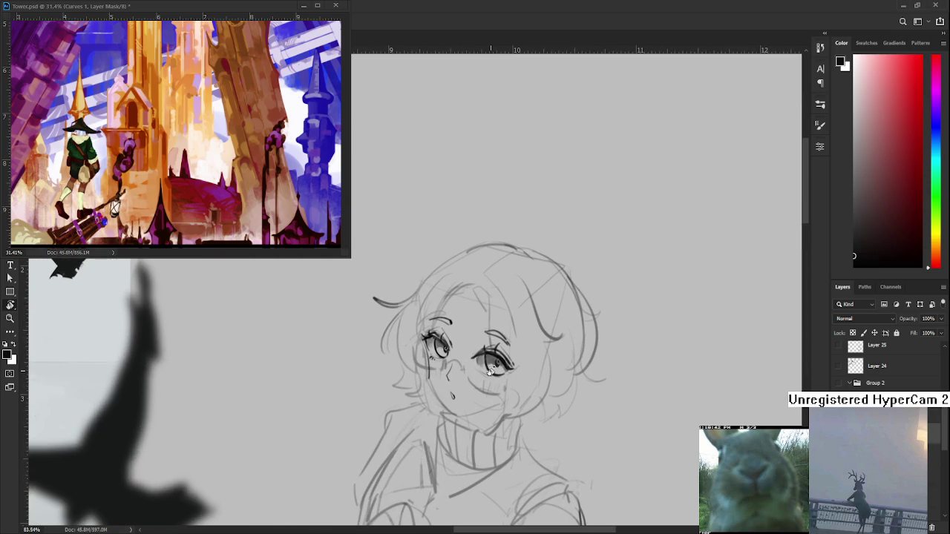
pyautogui.moveTo(474, 345); pyautogui.dragTo(469, 335)
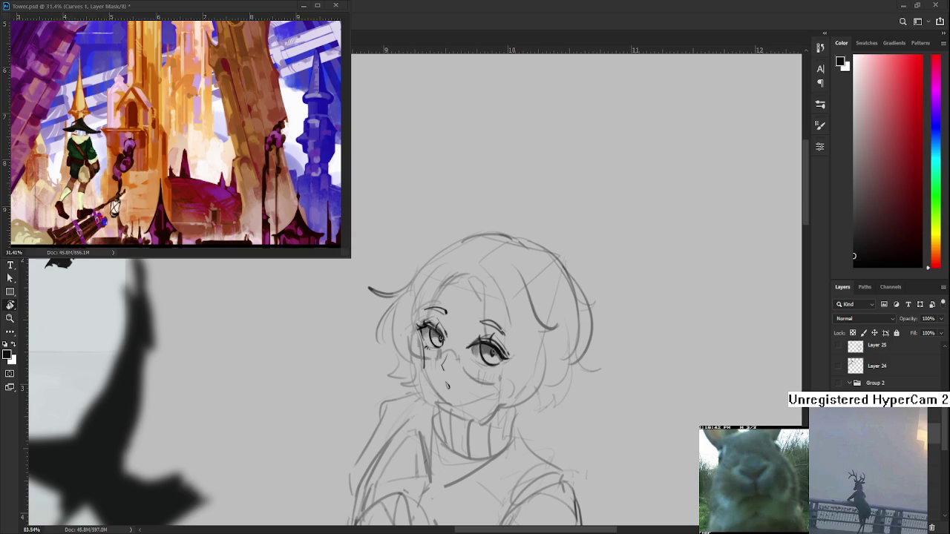
pyautogui.moveTo(495, 362); pyautogui.dragTo(452, 374)
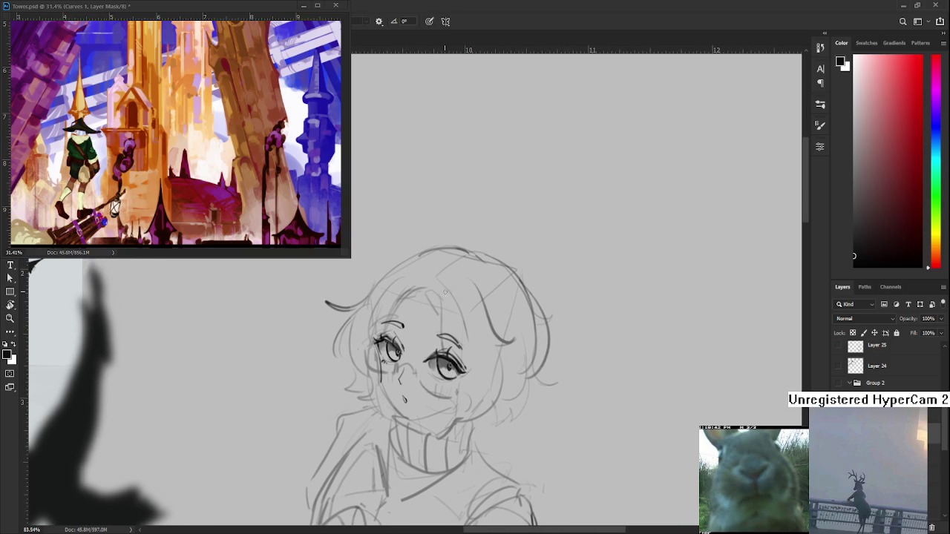
pyautogui.moveTo(434, 304); pyautogui.dragTo(449, 246)
pyautogui.scroll(3, 431, 315)
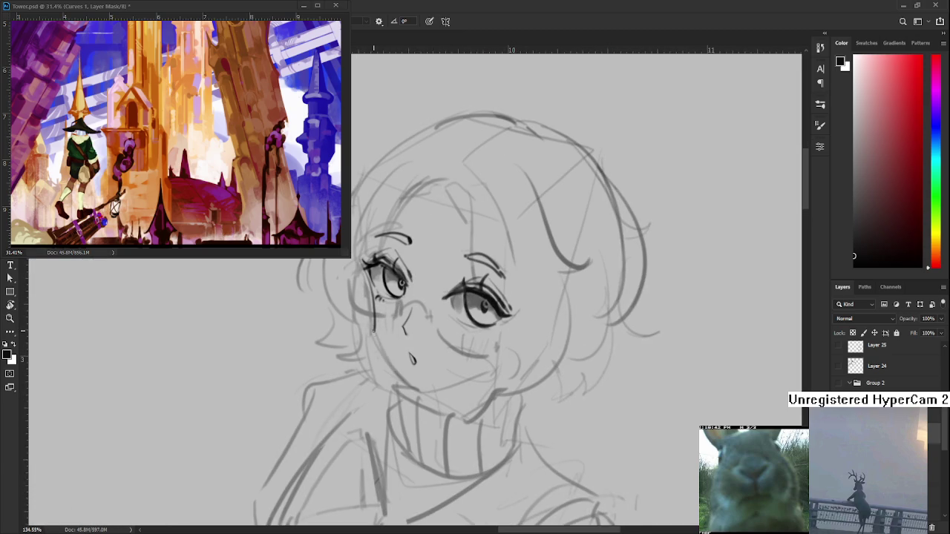
pyautogui.moveTo(371, 326)
pyautogui.mouseDown()
pyautogui.moveTo(419, 388)
pyautogui.moveTo(418, 361)
pyautogui.moveTo(470, 347)
pyautogui.mouseUp()
pyautogui.hotkey('ctrl', 'z')
pyautogui.moveTo(410, 364); pyautogui.dragTo(479, 343)
pyautogui.hotkey('ctrl', 'z')
pyautogui.moveTo(412, 362); pyautogui.dragTo(487, 337)
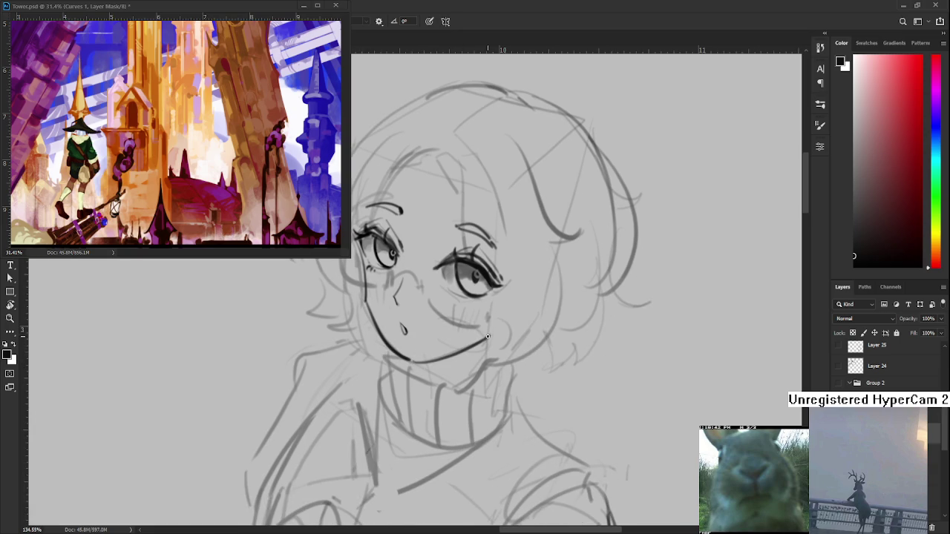
# Step: Add a short stroke down from the chin and fill the shadow beneath it black
pyautogui.moveTo(430, 366); pyautogui.dragTo(426, 358)
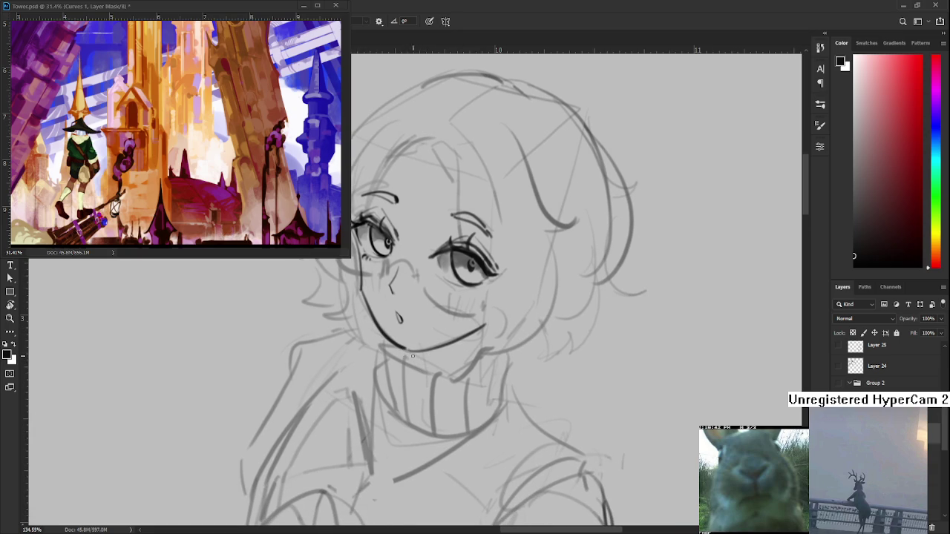
pyautogui.moveTo(408, 351); pyautogui.dragTo(410, 364)
pyautogui.moveTo(417, 361)
pyautogui.mouseDown()
pyautogui.moveTo(464, 351)
pyautogui.moveTo(431, 349)
pyautogui.moveTo(445, 352)
pyautogui.moveTo(444, 370)
pyautogui.moveTo(481, 334)
pyautogui.moveTo(359, 361)
pyautogui.moveTo(364, 336)
pyautogui.mouseUp()
# Step: Erase the left and lower-left edges of the black chin shadow, then level the view
pyautogui.press('r')
pyautogui.press('e')
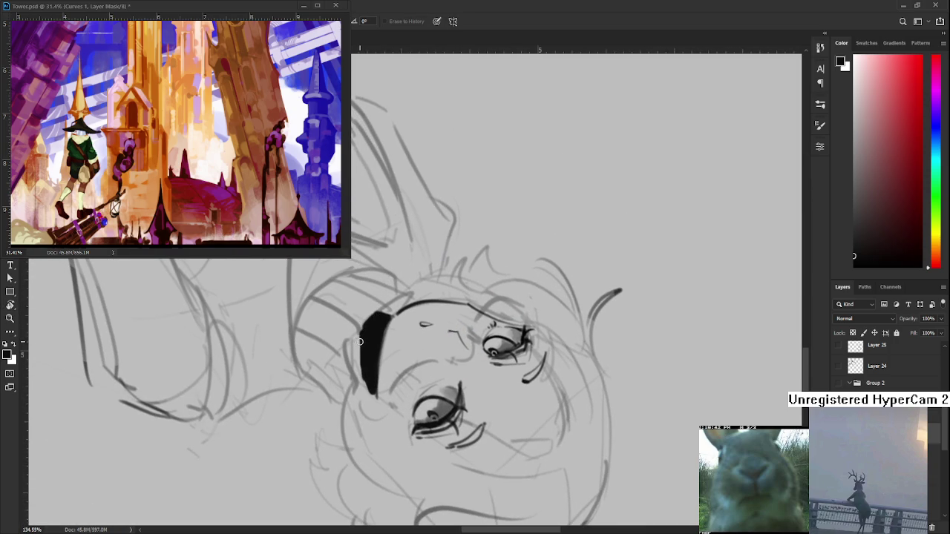
pyautogui.moveTo(361, 337); pyautogui.dragTo(357, 349)
pyautogui.moveTo(367, 389)
pyautogui.mouseDown()
pyautogui.moveTo(361, 343)
pyautogui.moveTo(451, 271)
pyautogui.mouseUp()
pyautogui.press('r')
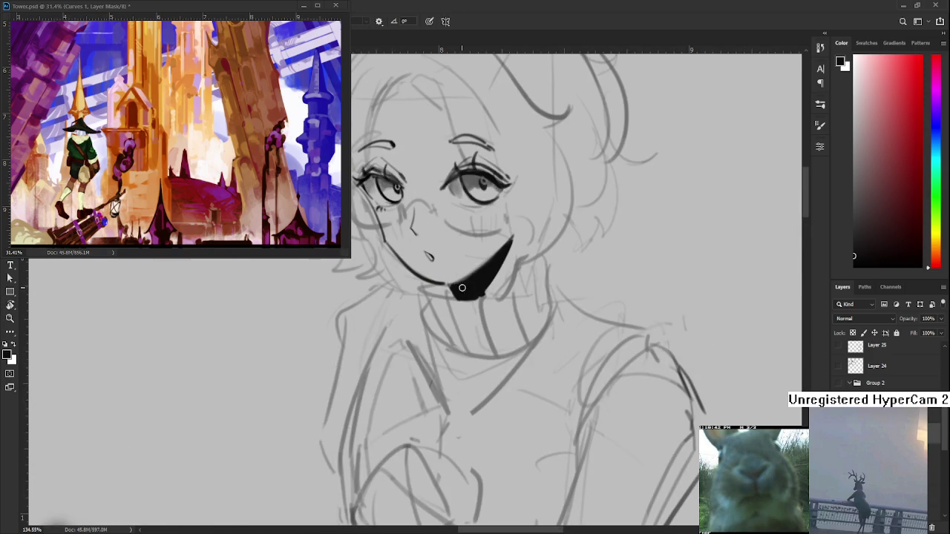
pyautogui.scroll(2, 470, 280)
pyautogui.moveTo(495, 334)
pyautogui.mouseDown()
pyautogui.moveTo(443, 308)
pyautogui.moveTo(445, 287)
pyautogui.mouseUp()
pyautogui.scroll(-2, 443, 308)
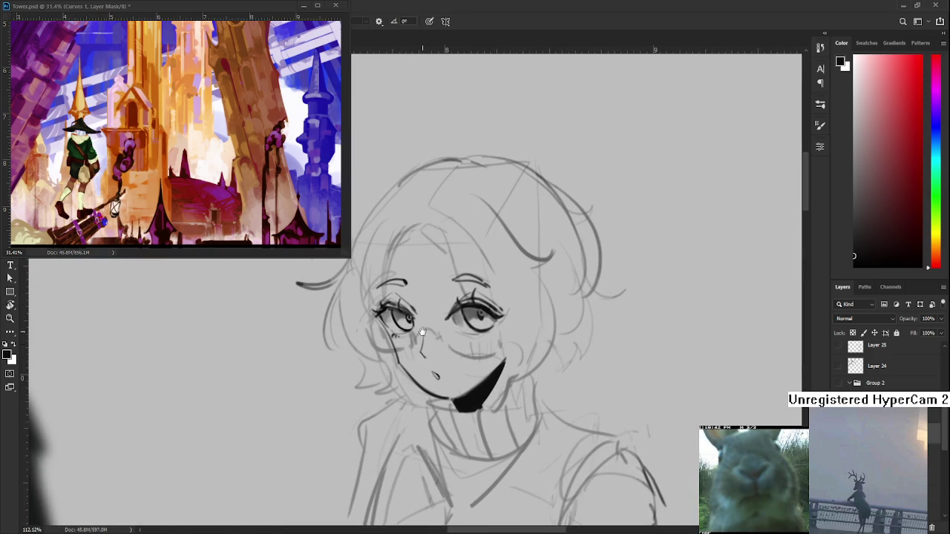
# Step: Try several hair strokes down from the fringe across the face, undoing each
pyautogui.press('b')
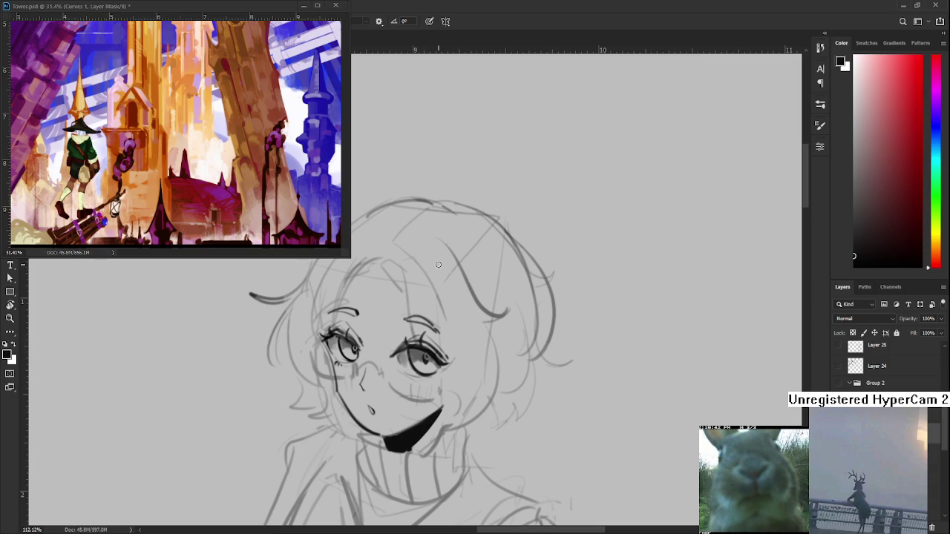
pyautogui.moveTo(387, 257); pyautogui.dragTo(415, 335)
pyautogui.hotkey('ctrl', 'z')
pyautogui.moveTo(387, 257)
pyautogui.mouseDown()
pyautogui.moveTo(399, 267)
pyautogui.moveTo(415, 338)
pyautogui.mouseUp()
pyautogui.hotkey('ctrl', 'z')
pyautogui.hotkey('ctrl', 'z')
pyautogui.press('r')
pyautogui.moveTo(426, 282)
pyautogui.mouseDown()
pyautogui.moveTo(450, 273)
pyautogui.moveTo(450, 294)
pyautogui.mouseUp()
pyautogui.hotkey('ctrl', 'z')
pyautogui.moveTo(398, 262)
pyautogui.mouseDown()
pyautogui.moveTo(416, 345)
pyautogui.moveTo(441, 381)
pyautogui.mouseUp()
pyautogui.hotkey('ctrl', 'z')
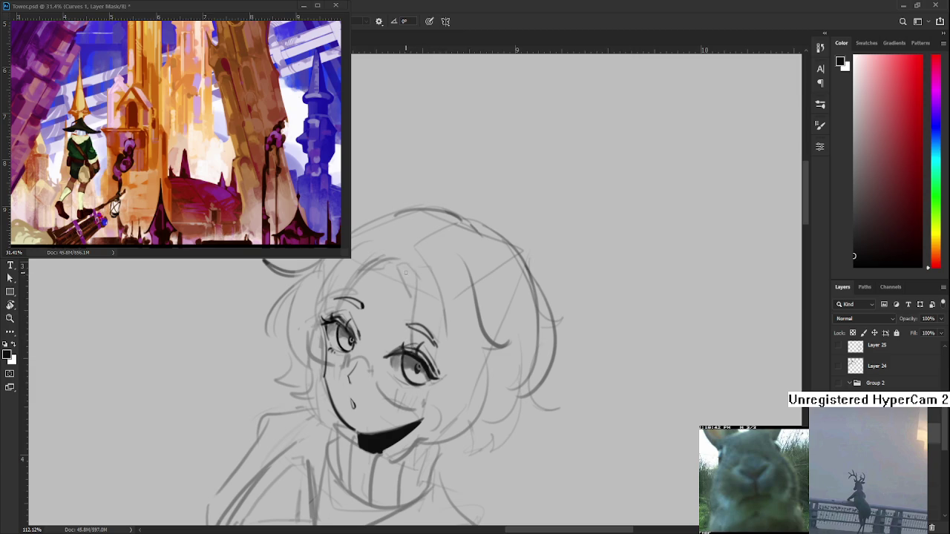
# Step: Ink a pointed hair tuft and a long line down the right side of the face
pyautogui.moveTo(394, 275)
pyautogui.mouseDown()
pyautogui.moveTo(414, 282)
pyautogui.moveTo(422, 371)
pyautogui.mouseUp()
pyautogui.hotkey('ctrl', 'z')
pyautogui.hotkey('ctrl', 'z')
pyautogui.moveTo(413, 275); pyautogui.dragTo(441, 409)
pyautogui.hotkey('ctrl', 'z')
pyautogui.moveTo(413, 282); pyautogui.dragTo(439, 398)
pyautogui.moveTo(446, 351); pyautogui.dragTo(436, 317)
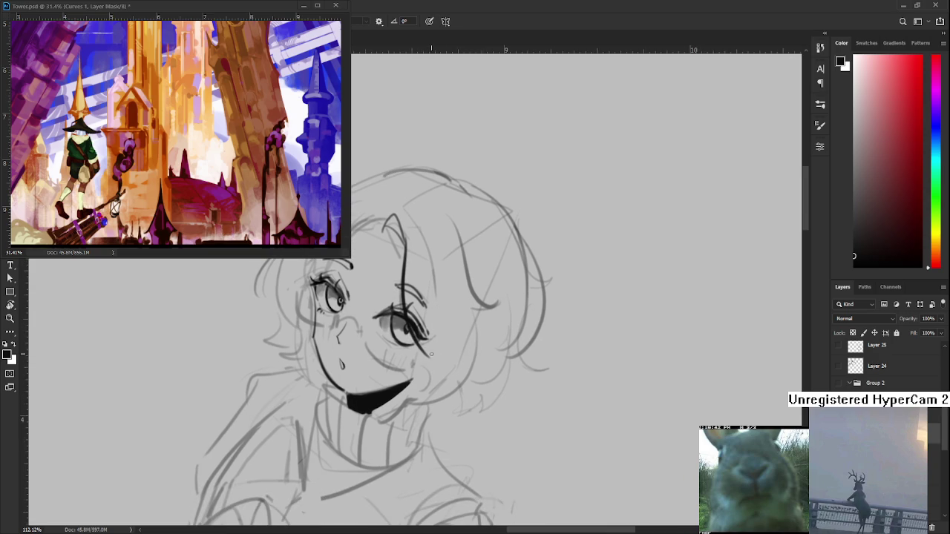
pyautogui.moveTo(431, 285); pyautogui.dragTo(409, 410)
pyautogui.hotkey('ctrl', 'z')
pyautogui.moveTo(437, 270)
pyautogui.mouseDown()
pyautogui.moveTo(417, 380)
pyautogui.moveTo(453, 273)
pyautogui.mouseUp()
# Step: Ink the right face contour curving down toward the chin, retrying the stroke until it fits
pyautogui.press('r')
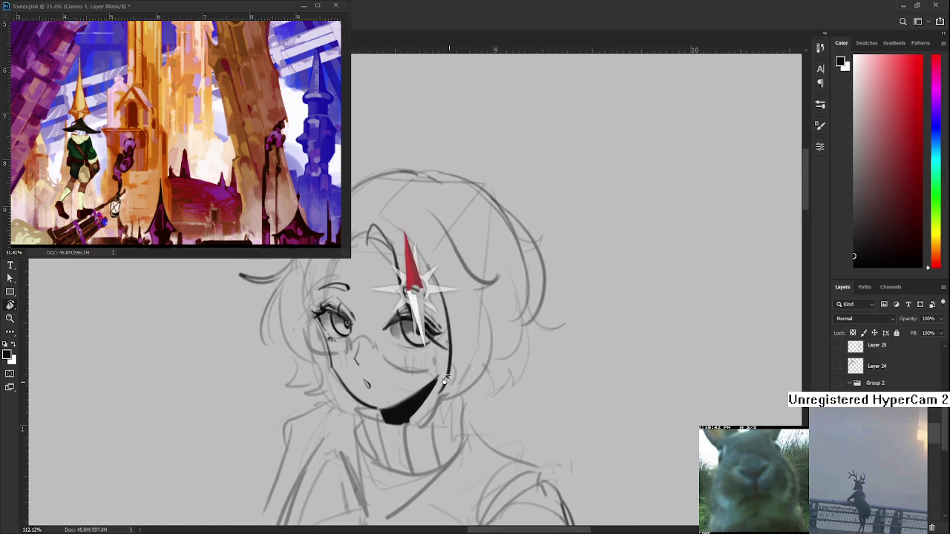
pyautogui.hotkey('ctrl', 'z')
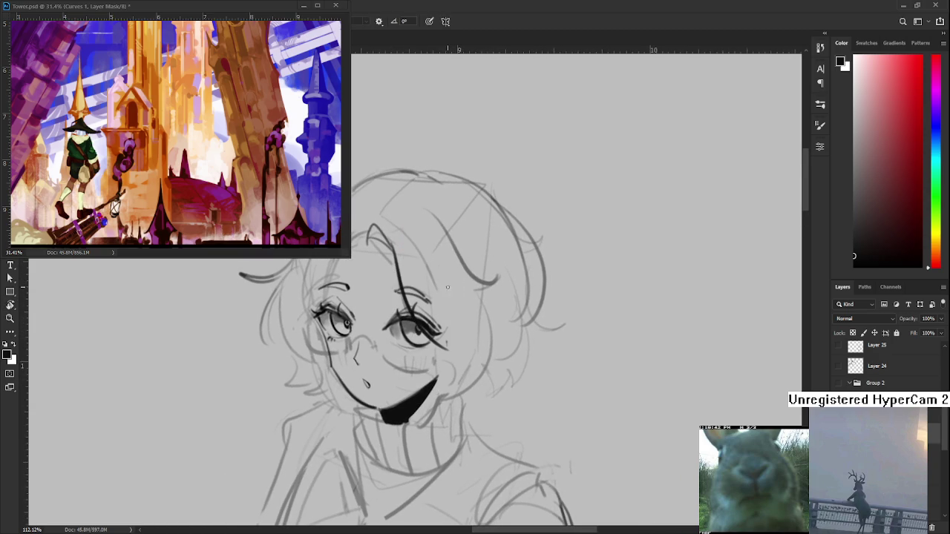
pyautogui.moveTo(429, 262); pyautogui.dragTo(420, 427)
pyautogui.hotkey('ctrl', 'z')
pyautogui.moveTo(429, 262); pyautogui.dragTo(420, 429)
pyautogui.hotkey('ctrl', 'z')
pyautogui.moveTo(429, 262); pyautogui.dragTo(421, 428)
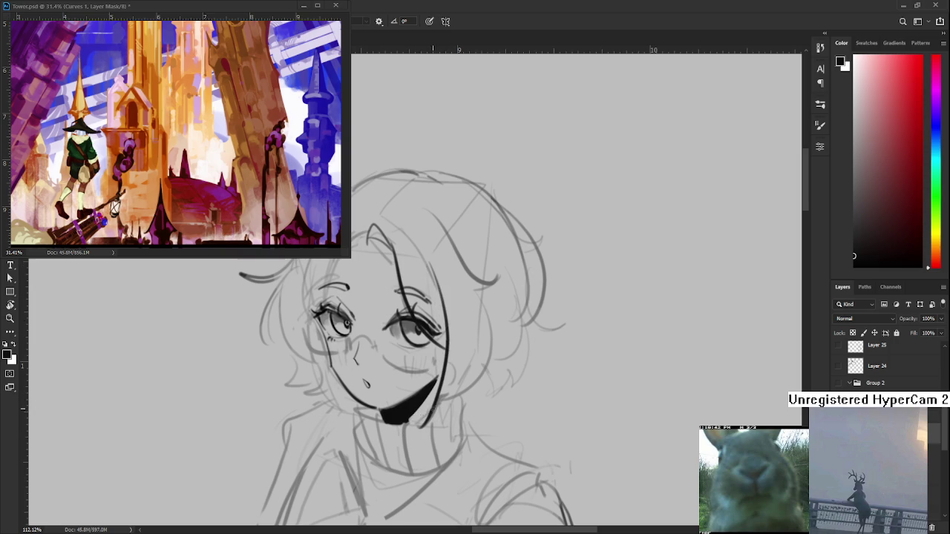
pyautogui.moveTo(484, 298); pyautogui.dragTo(433, 421)
pyautogui.hotkey('ctrl', 'z')
pyautogui.moveTo(485, 300); pyautogui.dragTo(431, 417)
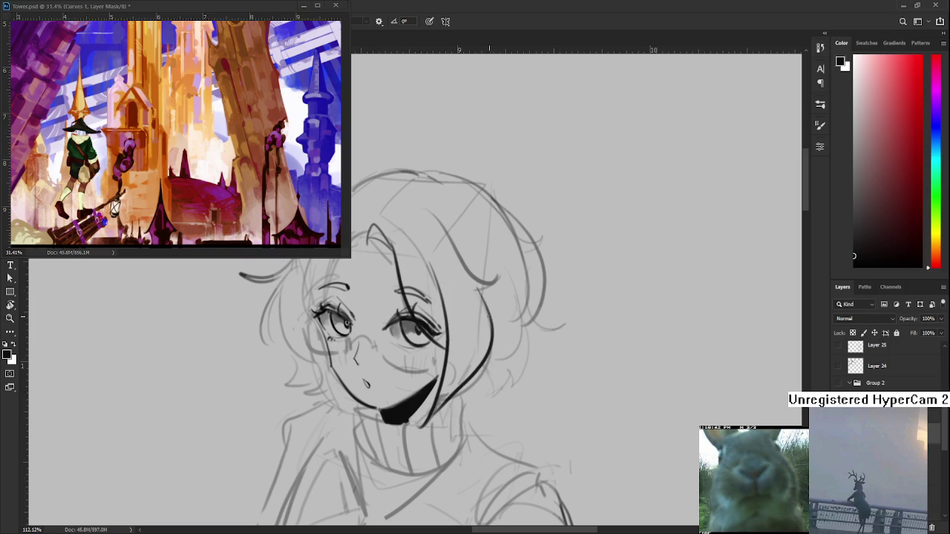
pyautogui.hotkey('ctrl', 'z')
pyautogui.moveTo(485, 288); pyautogui.dragTo(467, 378)
pyautogui.hotkey('ctrl', 'z')
pyautogui.moveTo(487, 289); pyautogui.dragTo(437, 404)
pyautogui.hotkey('ctrl', 'z')
pyautogui.moveTo(482, 284); pyautogui.dragTo(451, 380)
# Step: Rotate the canvas and try short hair strokes at the head top and forehead
pyautogui.press('r')
pyautogui.moveTo(505, 304); pyautogui.dragTo(524, 374)
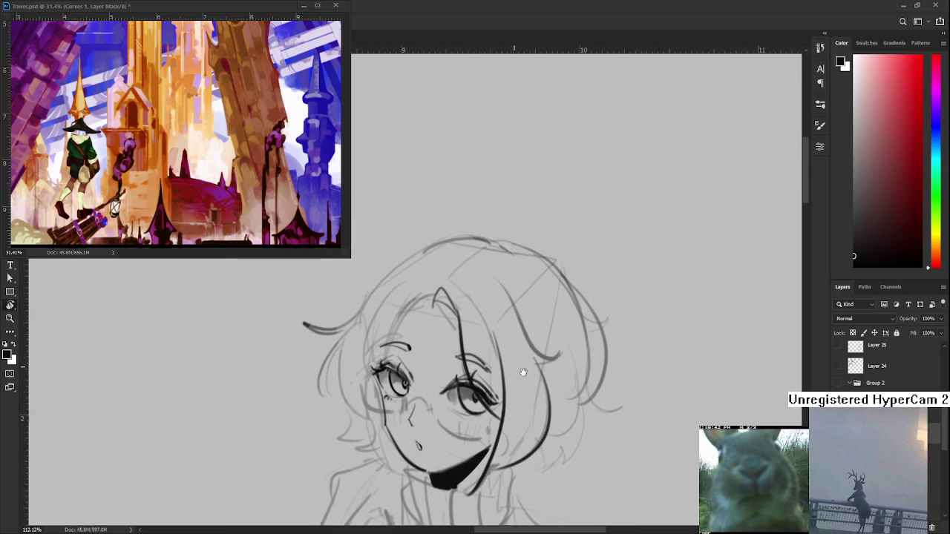
pyautogui.moveTo(436, 306)
pyautogui.mouseDown()
pyautogui.moveTo(450, 331)
pyautogui.moveTo(438, 320)
pyautogui.mouseUp()
pyautogui.hotkey('ctrl', 'z')
pyautogui.hotkey('ctrl', 'z')
pyautogui.hotkey('ctrl', 'z')
pyautogui.hotkey('ctrl', 'z')
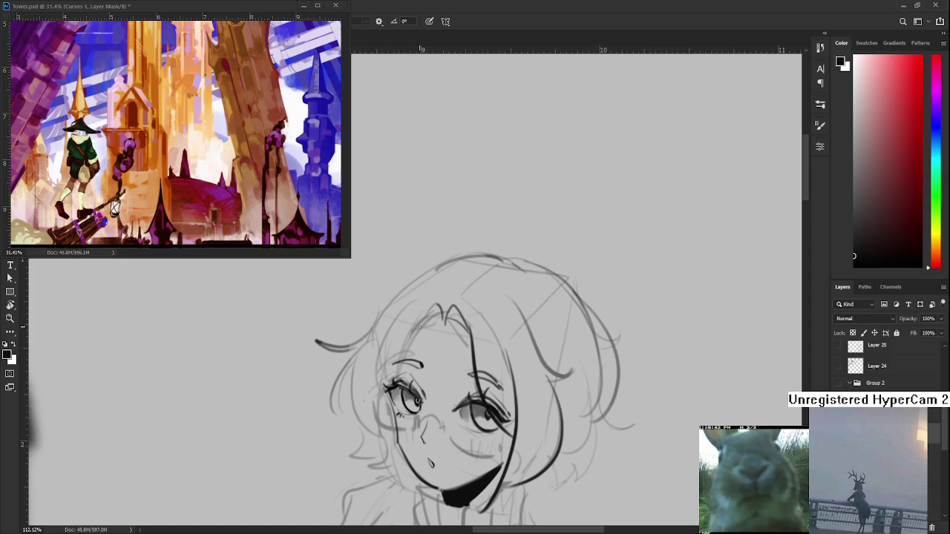
pyautogui.moveTo(427, 318); pyautogui.dragTo(387, 392)
pyautogui.hotkey('ctrl', 'z')
pyautogui.hotkey('ctrl', 'z')
# Step: Reposition the view and repeatedly attempt the left face outline down to the chin
pyautogui.moveTo(434, 304); pyautogui.dragTo(438, 260)
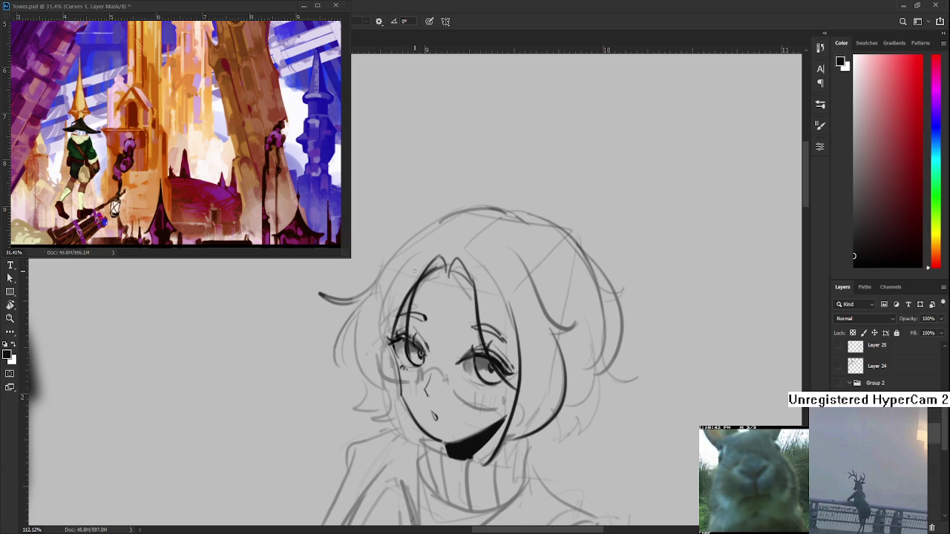
pyautogui.moveTo(396, 317); pyautogui.dragTo(399, 276)
pyautogui.moveTo(414, 241); pyautogui.dragTo(396, 351)
pyautogui.hotkey('ctrl', 'z')
pyautogui.moveTo(401, 266); pyautogui.dragTo(420, 378)
pyautogui.hotkey('ctrl', 'z')
pyautogui.moveTo(397, 277); pyautogui.dragTo(420, 361)
pyautogui.moveTo(377, 297); pyautogui.dragTo(412, 372)
pyautogui.hotkey('ctrl', 'z')
pyautogui.moveTo(372, 301)
pyautogui.mouseDown()
pyautogui.moveTo(423, 376)
pyautogui.moveTo(387, 360)
pyautogui.mouseUp()
pyautogui.hotkey('ctrl', 'z')
pyautogui.hotkey('ctrl', 'z')
pyautogui.moveTo(369, 309); pyautogui.dragTo(421, 371)
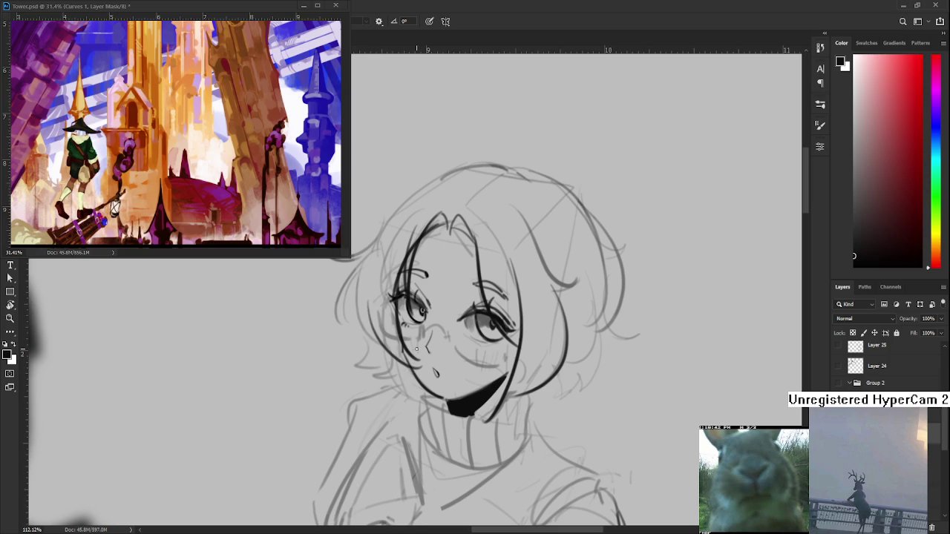
pyautogui.hotkey('ctrl', 'z')
pyautogui.moveTo(374, 304); pyautogui.dragTo(390, 353)
pyautogui.hotkey('ctrl', 'z')
pyautogui.moveTo(371, 303); pyautogui.dragTo(423, 371)
pyautogui.hotkey('ctrl', 'z')
pyautogui.moveTo(374, 300); pyautogui.dragTo(427, 364)
pyautogui.hotkey('ctrl', 'z')
# Step: Ink the left cheek outline with the brush
pyautogui.press('e')
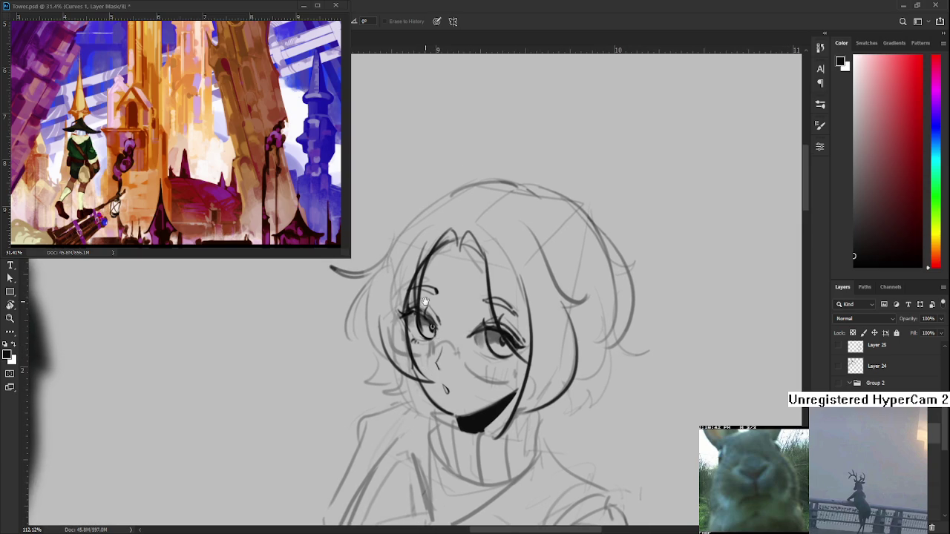
pyautogui.press('b')
pyautogui.moveTo(376, 289); pyautogui.dragTo(374, 348)
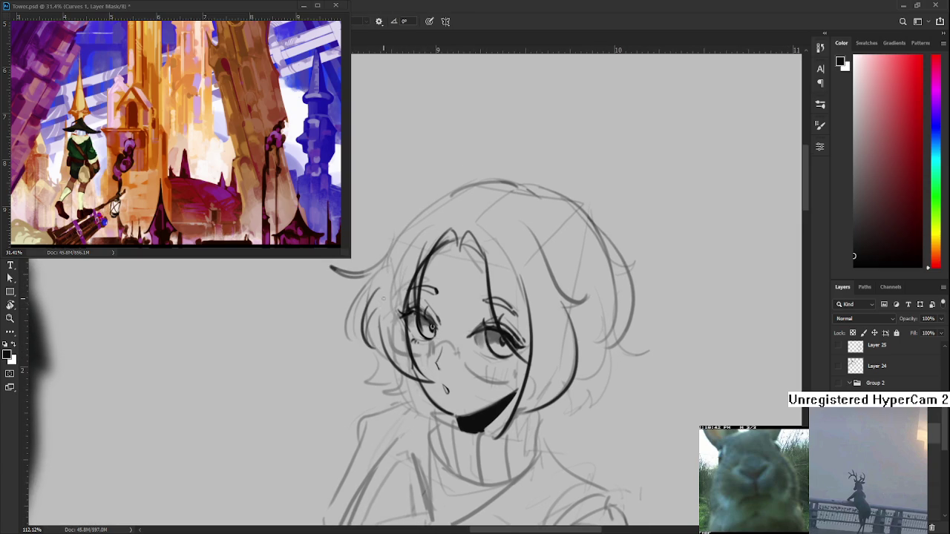
pyautogui.hotkey('ctrl', 'z')
pyautogui.moveTo(374, 301); pyautogui.dragTo(380, 356)
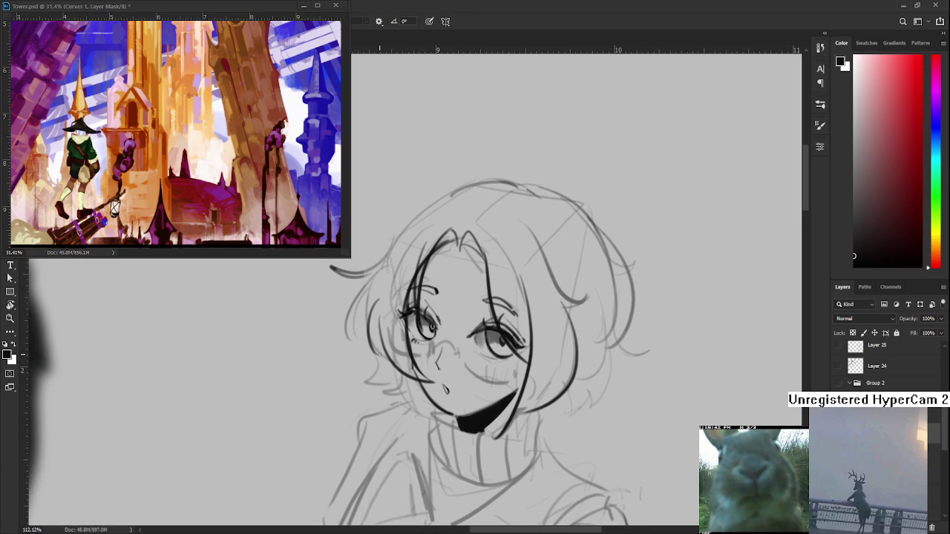
# Step: Try the curling hair strand to the left of the face
pyautogui.moveTo(379, 271)
pyautogui.mouseDown()
pyautogui.moveTo(366, 311)
pyautogui.moveTo(322, 314)
pyautogui.mouseUp()
pyautogui.hotkey('ctrl', 'z')
pyautogui.moveTo(365, 341)
pyautogui.mouseDown()
pyautogui.moveTo(325, 316)
pyautogui.moveTo(365, 339)
pyautogui.moveTo(376, 288)
pyautogui.mouseUp()
pyautogui.hotkey('ctrl', 'z')
# Step: Ink the outer hair curve sweeping from the left side up over the head
pyautogui.hotkey('ctrl', 'z')
pyautogui.hotkey('ctrl', 'z')
pyautogui.moveTo(362, 325); pyautogui.dragTo(413, 257)
pyautogui.hotkey('ctrl', 'z')
pyautogui.moveTo(363, 323)
pyautogui.mouseDown()
pyautogui.moveTo(420, 247)
pyautogui.moveTo(447, 238)
pyautogui.mouseUp()
pyautogui.hotkey('ctrl', 'z')
pyautogui.moveTo(376, 319); pyautogui.dragTo(447, 225)
pyautogui.hotkey('ctrl', 'z')
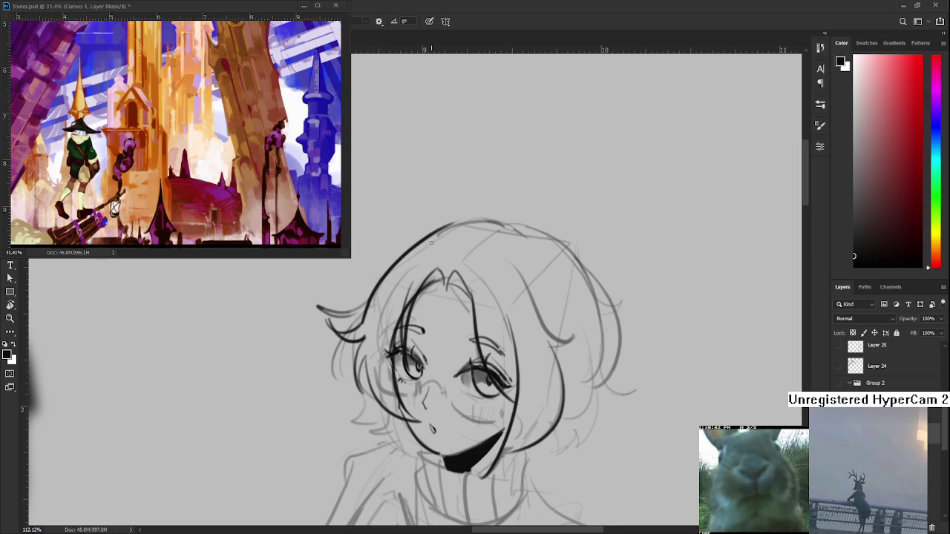
pyautogui.hotkey('ctrl', 'z')
pyautogui.hotkey('ctrl', 'shift', 'z')
pyautogui.hotkey('ctrl', 'z')
pyautogui.moveTo(364, 322)
pyautogui.mouseDown()
pyautogui.moveTo(490, 221)
pyautogui.moveTo(474, 257)
pyautogui.moveTo(449, 243)
pyautogui.moveTo(429, 268)
pyautogui.moveTo(416, 264)
pyautogui.mouseUp()
pyautogui.hotkey('ctrl', 'z')
pyautogui.hotkey('ctrl', 'z')
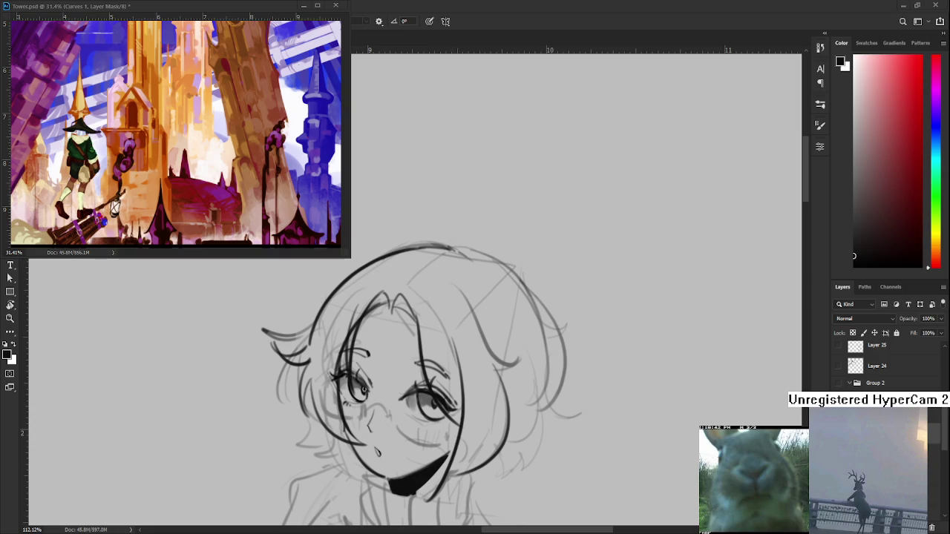
# Step: Zoom out, pan to the right of the head and redraw the right hair strand
pyautogui.scroll(-2, 484, 279)
pyautogui.moveTo(483, 279); pyautogui.dragTo(486, 261)
pyautogui.press('e')
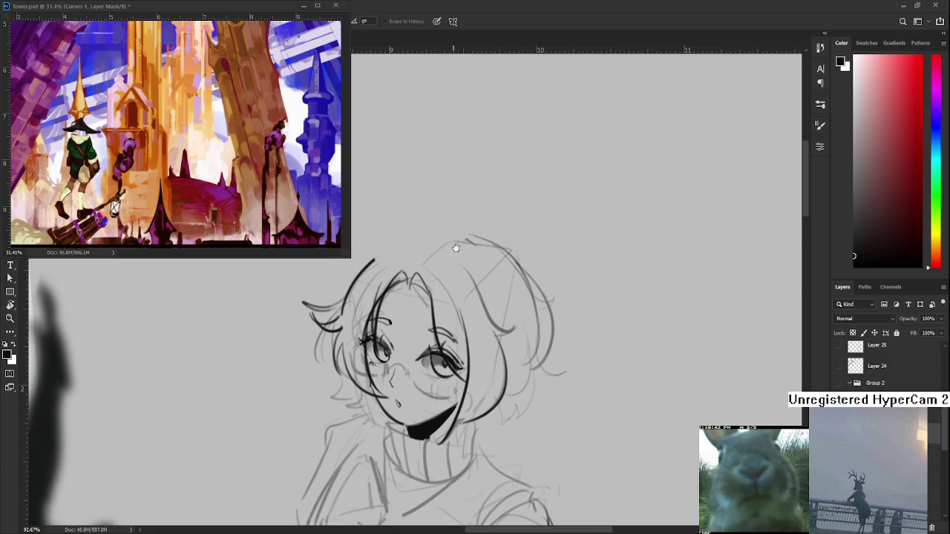
pyautogui.moveTo(451, 246); pyautogui.dragTo(400, 262)
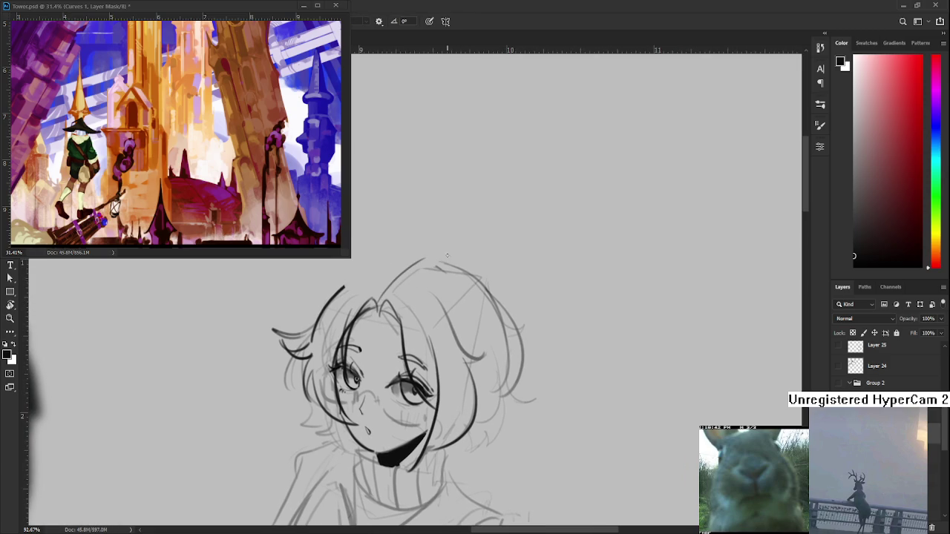
pyautogui.moveTo(457, 253); pyautogui.dragTo(428, 262)
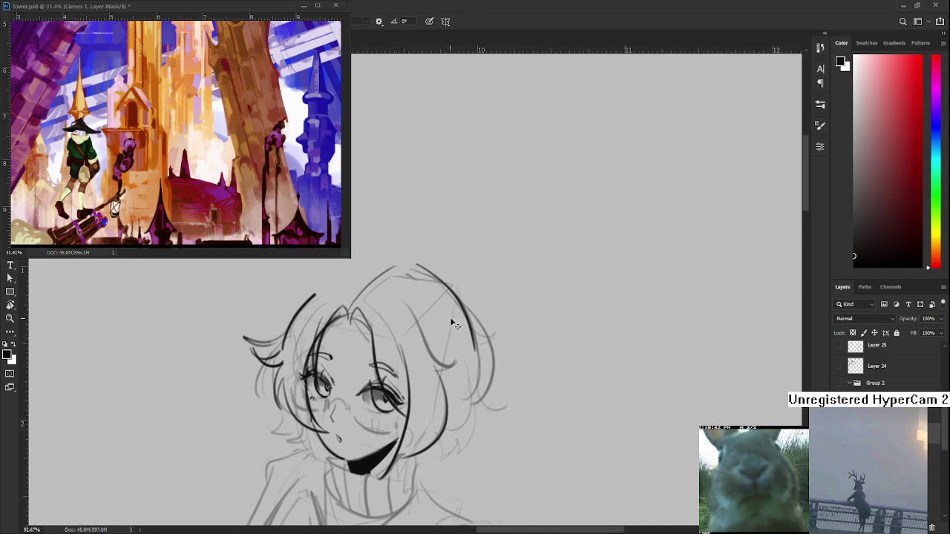
pyautogui.moveTo(434, 366); pyautogui.dragTo(513, 376)
pyautogui.hotkey('ctrl', 'z')
pyautogui.moveTo(519, 281); pyautogui.dragTo(545, 422)
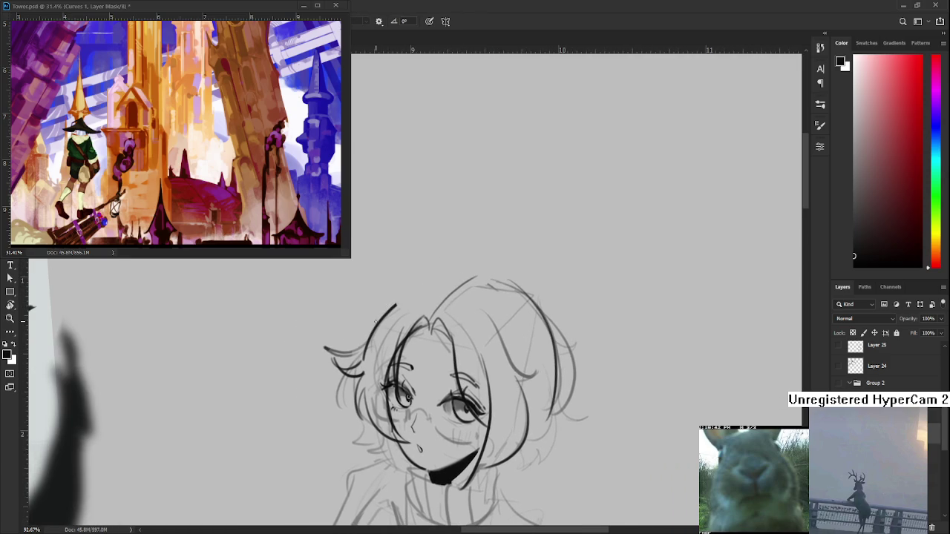
# Step: Replace the short forehead stroke with a longer curved strand and compare versions
pyautogui.hotkey('ctrl', 'z')
pyautogui.moveTo(371, 332)
pyautogui.mouseDown()
pyautogui.moveTo(438, 279)
pyautogui.moveTo(468, 277)
pyautogui.mouseUp()
pyautogui.hotkey('ctrl', 'z')
pyautogui.hotkey('ctrl', 'shift', 'z')
pyautogui.hotkey('ctrl', 'z')
pyautogui.hotkey('ctrl', 'shift', 'z')
# Step: Ink the right-side hair strands beside the face, retrying several times
pyautogui.moveTo(530, 308); pyautogui.dragTo(521, 251)
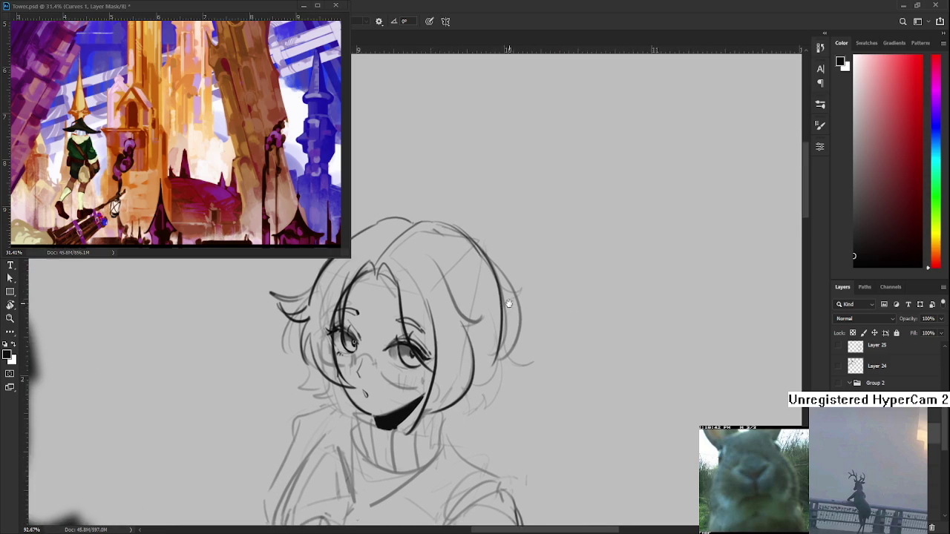
pyautogui.moveTo(551, 327); pyautogui.dragTo(497, 333)
pyautogui.hotkey('ctrl', 'z')
pyautogui.moveTo(495, 275); pyautogui.dragTo(483, 354)
pyautogui.hotkey('ctrl', 'z')
pyautogui.moveTo(497, 273); pyautogui.dragTo(471, 360)
pyautogui.hotkey('ctrl', 'z')
pyautogui.moveTo(490, 279)
pyautogui.mouseDown()
pyautogui.moveTo(497, 371)
pyautogui.moveTo(504, 313)
pyautogui.moveTo(482, 355)
pyautogui.mouseUp()
pyautogui.hotkey('ctrl', 'z')
pyautogui.moveTo(492, 308); pyautogui.dragTo(475, 358)
# Step: Test a faint left hair strand, then ink the right jaw and hair line
pyautogui.moveTo(463, 325); pyautogui.dragTo(553, 346)
pyautogui.moveTo(418, 317); pyautogui.dragTo(398, 380)
pyautogui.moveTo(407, 333)
pyautogui.mouseDown()
pyautogui.moveTo(401, 369)
pyautogui.moveTo(385, 388)
pyautogui.moveTo(407, 365)
pyautogui.moveTo(387, 381)
pyautogui.moveTo(423, 392)
pyautogui.moveTo(425, 366)
pyautogui.mouseUp()
pyautogui.hotkey('ctrl', 'z')
pyautogui.hotkey('ctrl', 'z')
pyautogui.hotkey('ctrl', 'z')
pyautogui.hotkey('ctrl', 'z')
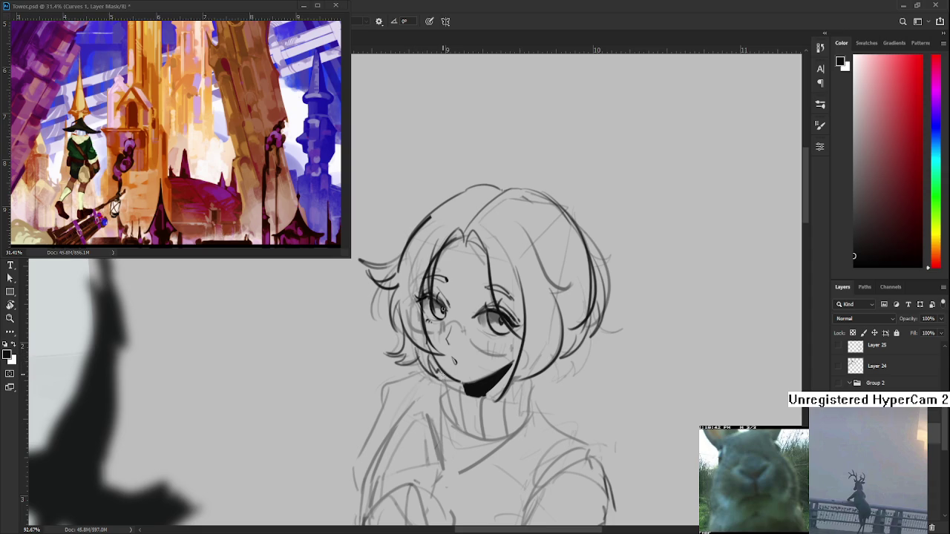
pyautogui.moveTo(541, 384); pyautogui.dragTo(495, 360)
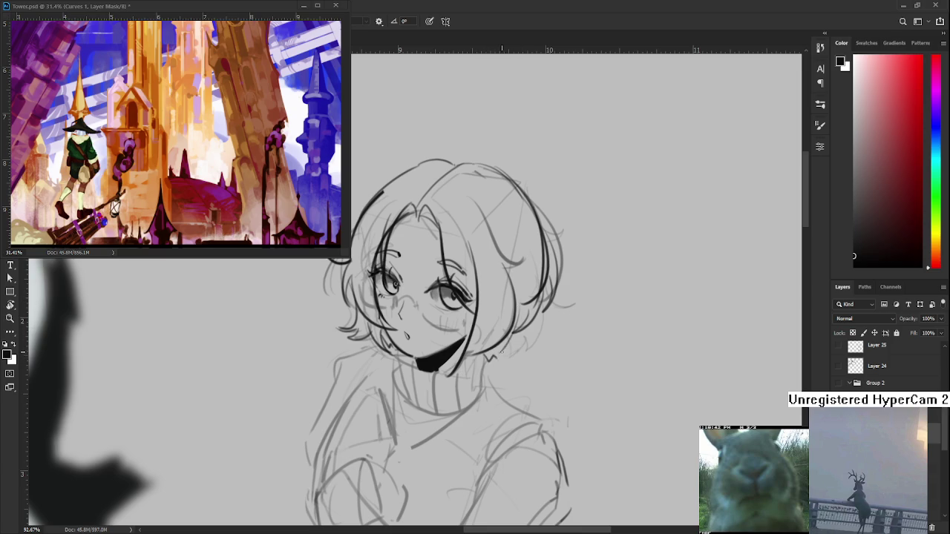
pyautogui.moveTo(507, 341); pyautogui.dragTo(491, 368)
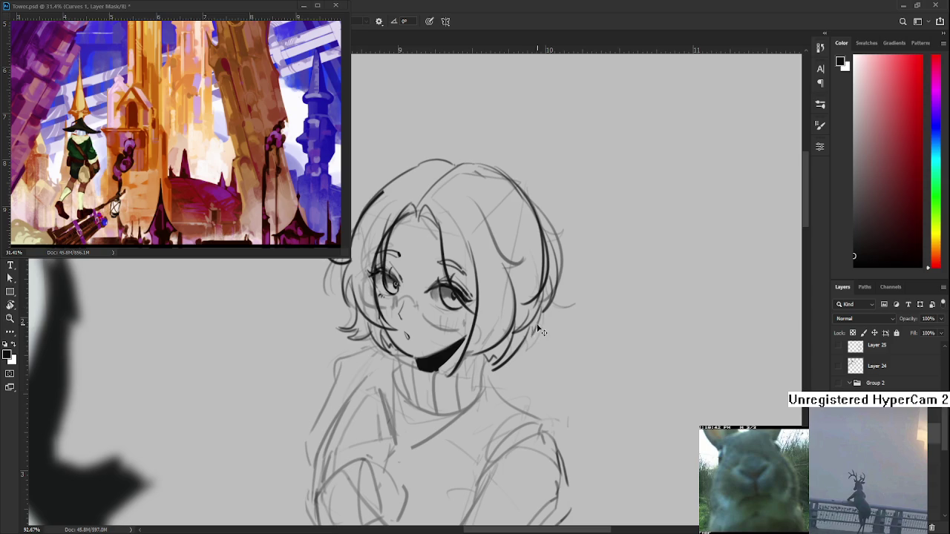
# Step: Rework the lower edge of the black chin shadow and ink the neck line below
pyautogui.moveTo(539, 325); pyautogui.dragTo(540, 335)
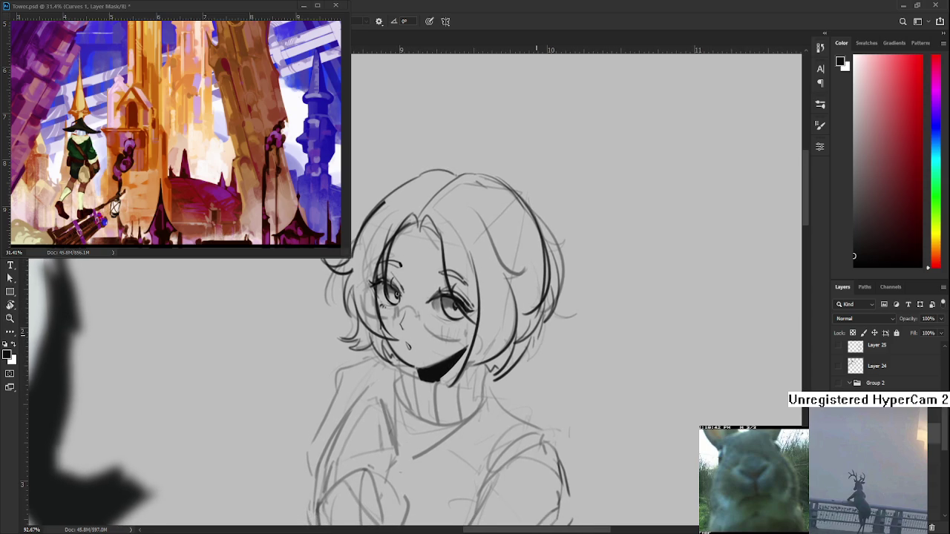
pyautogui.moveTo(402, 374); pyautogui.dragTo(439, 377)
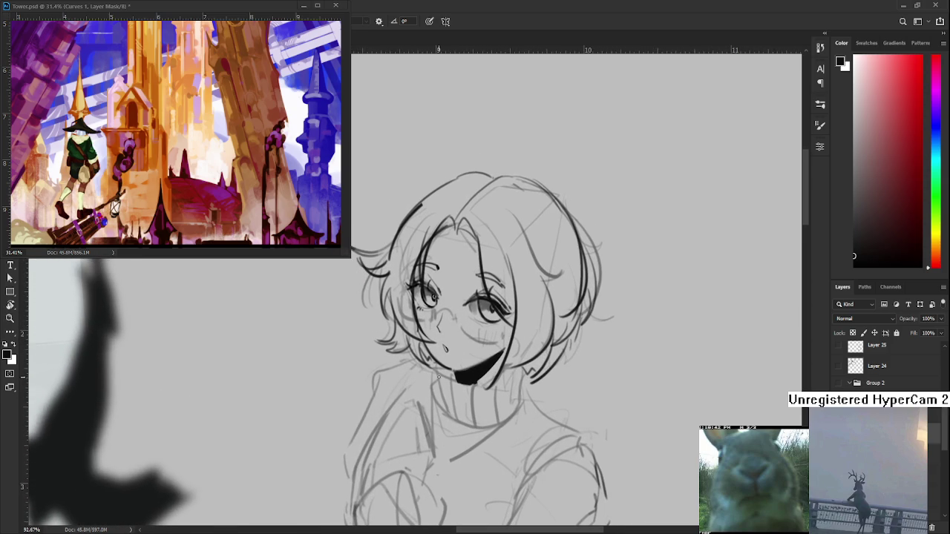
pyautogui.moveTo(434, 371); pyautogui.dragTo(509, 384)
pyautogui.moveTo(435, 371); pyautogui.dragTo(445, 410)
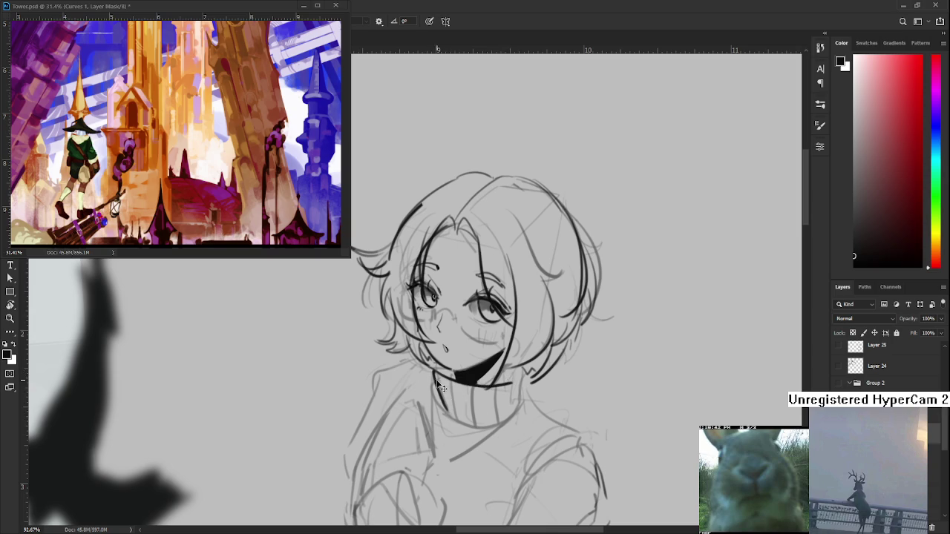
pyautogui.moveTo(434, 370); pyautogui.dragTo(471, 429)
# Step: Redraw the neck line and ink the collar bottom curve and left neck side
pyautogui.hotkey('ctrl', 'z')
pyautogui.moveTo(434, 370); pyautogui.dragTo(454, 416)
pyautogui.hotkey('ctrl', 'z')
pyautogui.moveTo(436, 375)
pyautogui.mouseDown()
pyautogui.moveTo(454, 417)
pyautogui.moveTo(499, 435)
pyautogui.mouseUp()
pyautogui.hotkey('ctrl', 'z')
pyautogui.moveTo(450, 413); pyautogui.dragTo(515, 400)
pyautogui.moveTo(428, 387); pyautogui.dragTo(446, 412)
pyautogui.hotkey('ctrl', 'z')
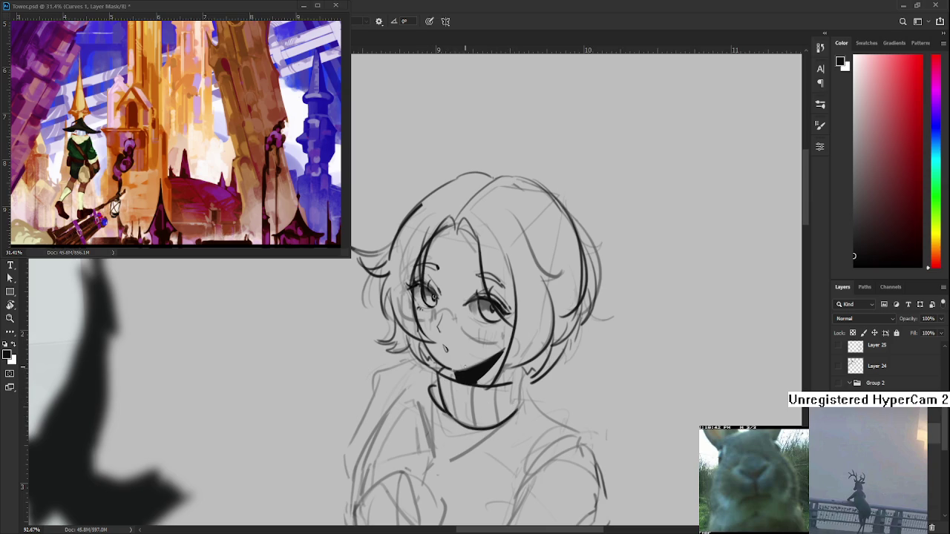
# Step: Pan to the shoulders and attempt the line from the neck down the left shoulder
pyautogui.moveTo(459, 380); pyautogui.dragTo(442, 367)
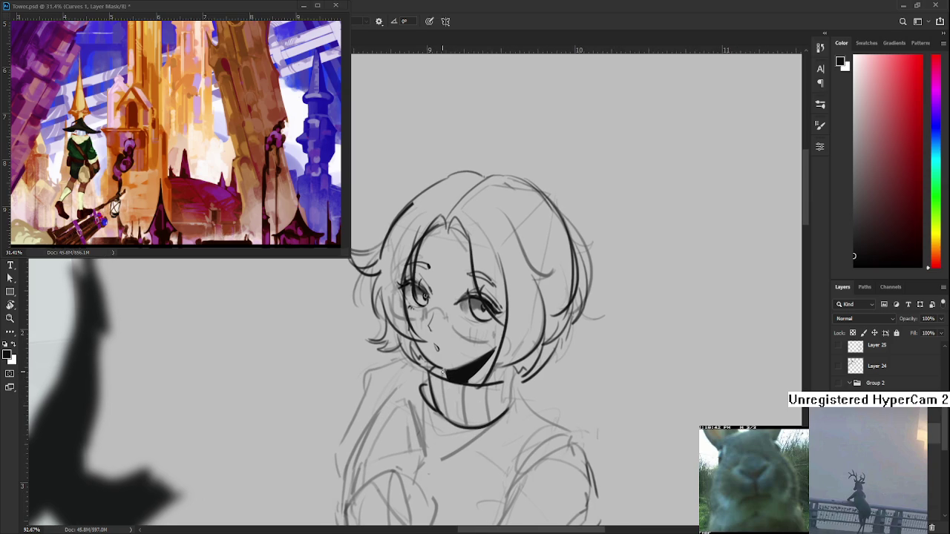
pyautogui.moveTo(468, 397); pyautogui.dragTo(476, 370)
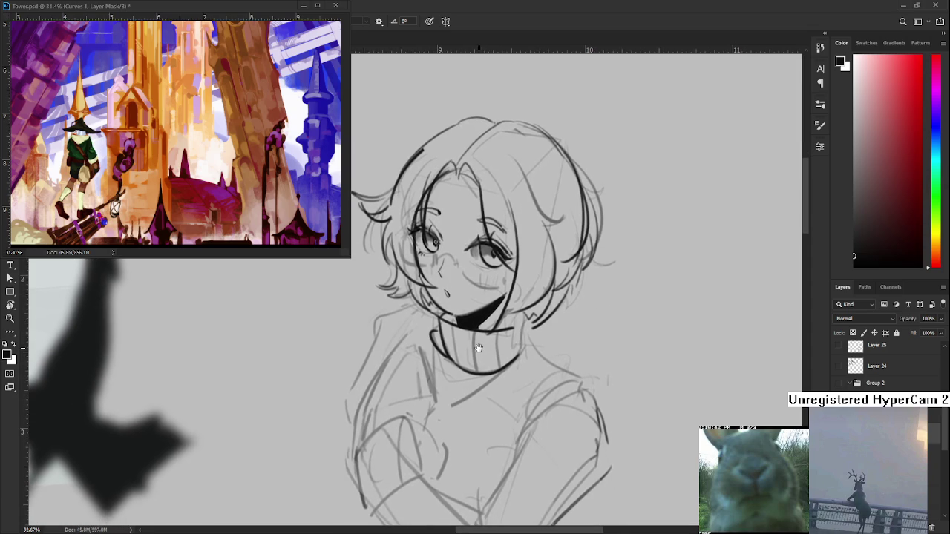
pyautogui.moveTo(437, 376)
pyautogui.mouseDown()
pyautogui.moveTo(416, 309)
pyautogui.moveTo(365, 406)
pyautogui.mouseUp()
pyautogui.hotkey('ctrl', 'z')
pyautogui.moveTo(435, 299); pyautogui.dragTo(357, 417)
pyautogui.hotkey('ctrl', 'z')
pyautogui.moveTo(430, 289)
pyautogui.mouseDown()
pyautogui.moveTo(380, 311)
pyautogui.moveTo(347, 386)
pyautogui.mouseUp()
pyautogui.hotkey('ctrl', 'z')
pyautogui.moveTo(392, 301); pyautogui.dragTo(350, 407)
pyautogui.hotkey('ctrl', 'z')
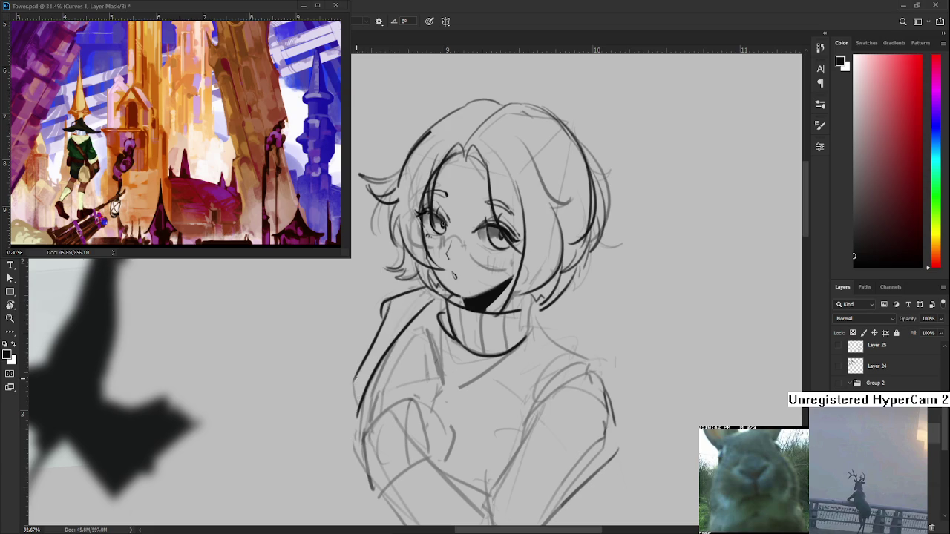
# Step: Ink the right shoulder line and the arm contour running down from it
pyautogui.moveTo(562, 314); pyautogui.dragTo(467, 303)
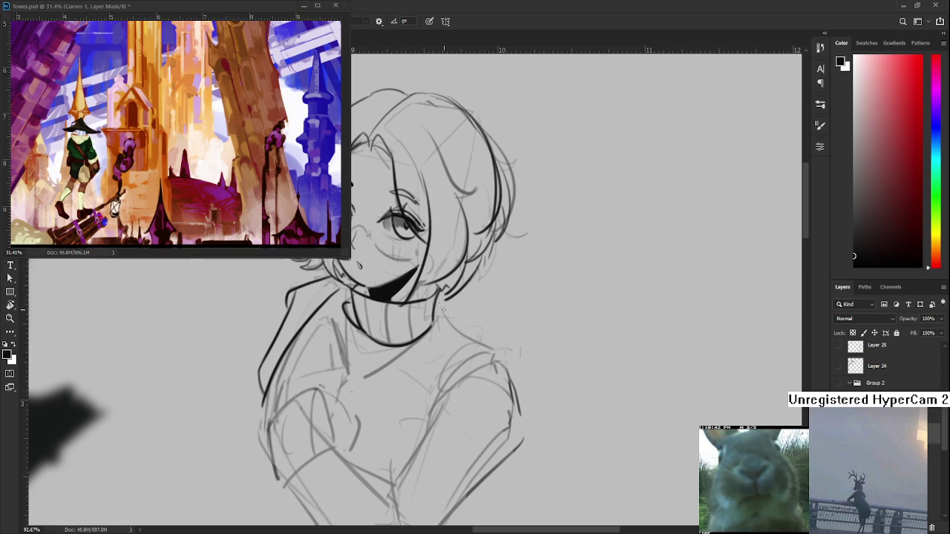
pyautogui.moveTo(489, 368); pyautogui.dragTo(505, 311)
pyautogui.moveTo(439, 384); pyautogui.dragTo(515, 305)
pyautogui.hotkey('ctrl', 'z')
pyautogui.moveTo(444, 375)
pyautogui.mouseDown()
pyautogui.moveTo(520, 305)
pyautogui.moveTo(538, 389)
pyautogui.mouseUp()
# Step: Ink the right arm and chest contour, redoing strokes until they sit right
pyautogui.hotkey('ctrl', 'z')
pyautogui.moveTo(520, 305); pyautogui.dragTo(539, 348)
pyautogui.moveTo(445, 334); pyautogui.dragTo(449, 282)
pyautogui.hotkey('ctrl', 'z')
pyautogui.moveTo(526, 252)
pyautogui.mouseDown()
pyautogui.moveTo(545, 324)
pyautogui.moveTo(448, 421)
pyautogui.mouseUp()
pyautogui.hotkey('ctrl', 'z')
pyautogui.moveTo(545, 326); pyautogui.dragTo(446, 443)
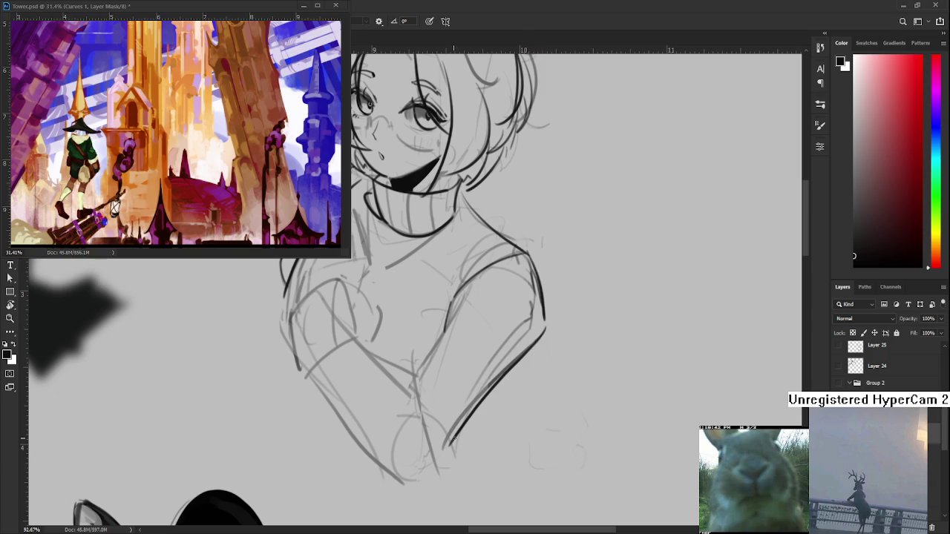
pyautogui.moveTo(537, 330); pyautogui.dragTo(562, 360)
pyautogui.moveTo(480, 326)
pyautogui.mouseDown()
pyautogui.moveTo(439, 420)
pyautogui.moveTo(493, 377)
pyautogui.mouseUp()
pyautogui.hotkey('ctrl', 'z')
pyautogui.moveTo(399, 359); pyautogui.dragTo(481, 405)
# Step: Outline the left arm, left chest curve and lower-left arm line in dark ink
pyautogui.moveTo(359, 405); pyautogui.dragTo(405, 362)
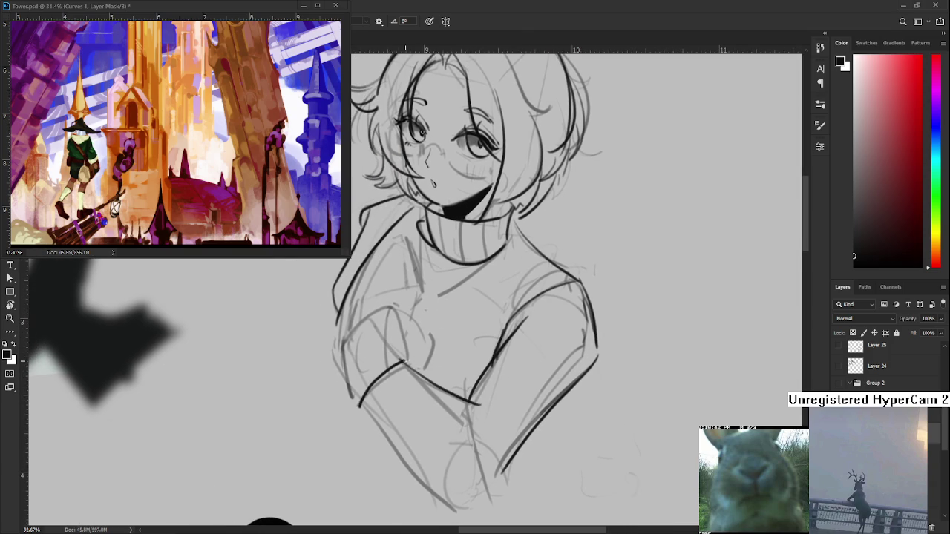
pyautogui.moveTo(341, 346)
pyautogui.mouseDown()
pyautogui.moveTo(359, 405)
pyautogui.moveTo(392, 304)
pyautogui.moveTo(407, 347)
pyautogui.mouseUp()
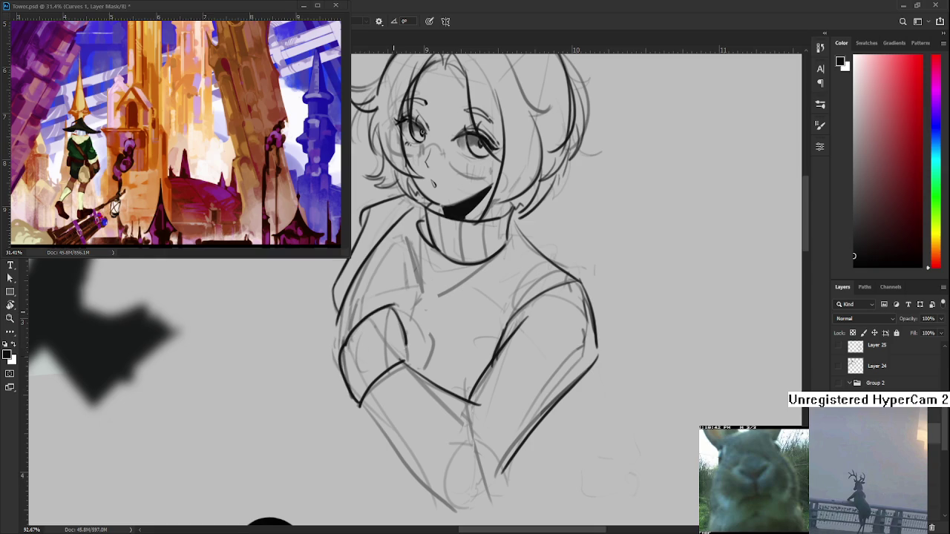
pyautogui.moveTo(394, 306); pyautogui.dragTo(420, 370)
pyautogui.moveTo(362, 401); pyautogui.dragTo(429, 492)
pyautogui.hotkey('ctrl', 'z')
pyautogui.moveTo(359, 405); pyautogui.dragTo(458, 520)
pyautogui.moveTo(453, 471); pyautogui.dragTo(437, 387)
pyautogui.hotkey('ctrl', 'z')
pyautogui.moveTo(344, 307); pyautogui.dragTo(399, 379)
pyautogui.hotkey('ctrl', 'z')
pyautogui.moveTo(345, 310); pyautogui.dragTo(451, 420)
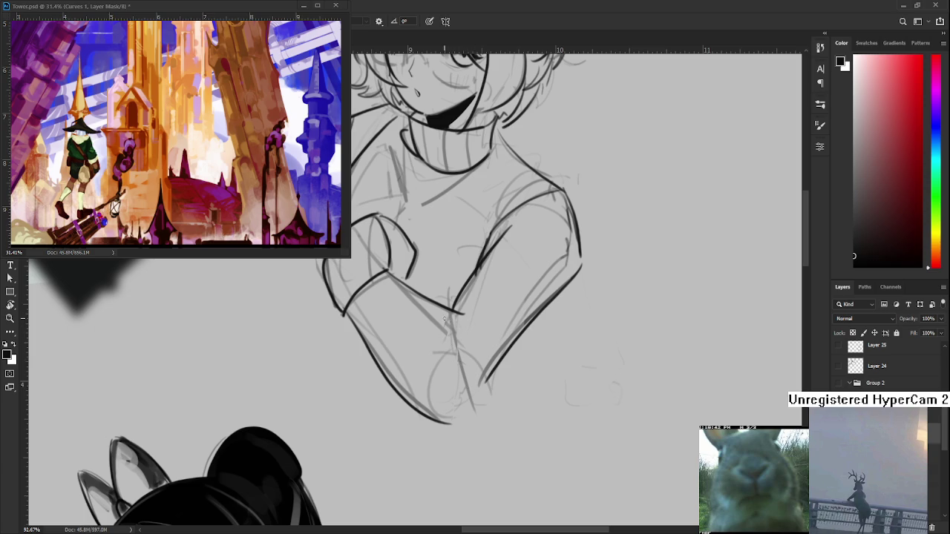
# Step: Ink the forearm curves and erase the stray loop strokes on the forearm
pyautogui.moveTo(443, 317); pyautogui.dragTo(475, 377)
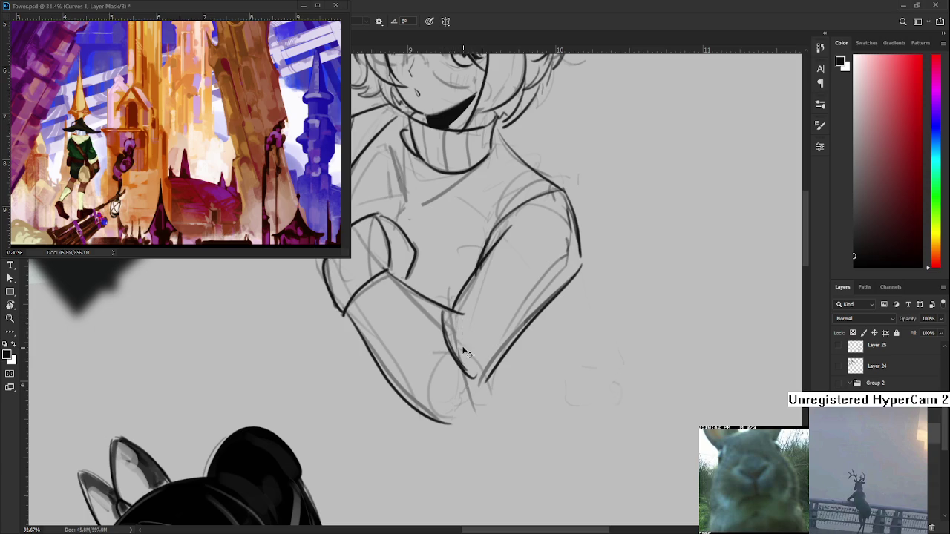
pyautogui.moveTo(445, 315); pyautogui.dragTo(464, 371)
pyautogui.press('e')
pyautogui.moveTo(454, 326)
pyautogui.mouseDown()
pyautogui.moveTo(449, 343)
pyautogui.moveTo(472, 379)
pyautogui.moveTo(438, 349)
pyautogui.moveTo(464, 393)
pyautogui.moveTo(490, 375)
pyautogui.moveTo(455, 420)
pyautogui.mouseUp()
pyautogui.press('b')
pyautogui.hotkey('ctrl', 'z')
pyautogui.hotkey('ctrl', 'z')
pyautogui.moveTo(492, 370)
pyautogui.mouseDown()
pyautogui.moveTo(455, 422)
pyautogui.moveTo(484, 436)
pyautogui.mouseUp()
pyautogui.hotkey('ctrl', 'z')
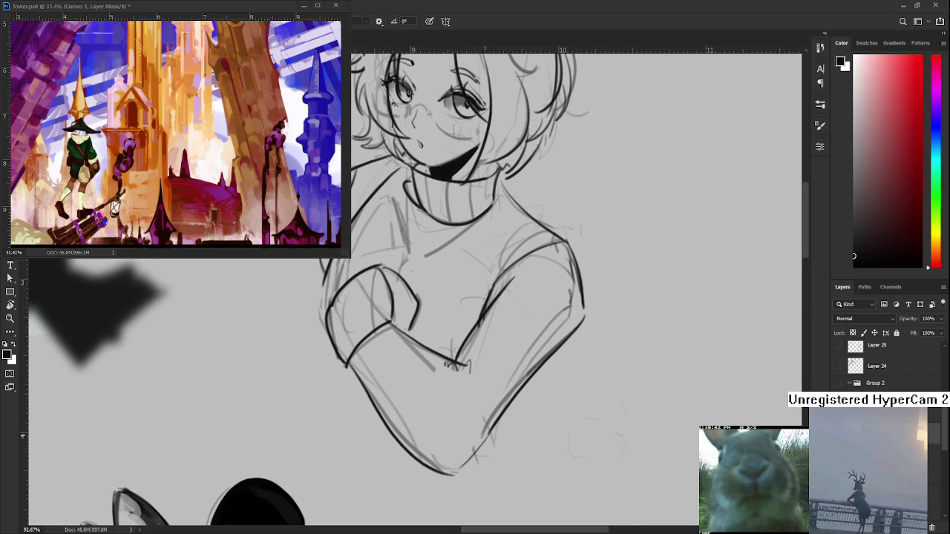
pyautogui.scroll(-5, 477, 412)
# Step: Erase faint sketch lines around the left elbow and ink the left arm and hand curve
pyautogui.scroll(3, 460, 356)
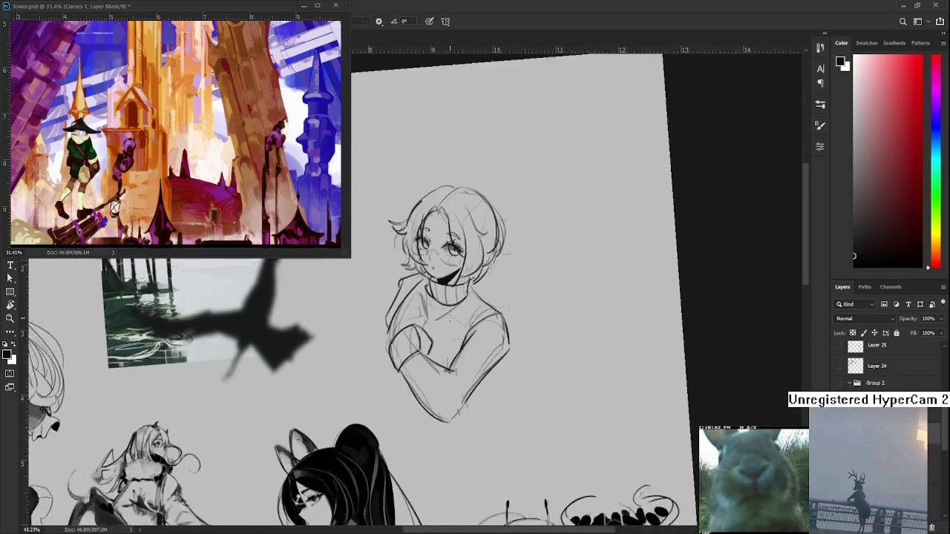
pyautogui.moveTo(490, 364); pyautogui.dragTo(470, 345)
pyautogui.moveTo(444, 406)
pyautogui.mouseDown()
pyautogui.moveTo(434, 376)
pyautogui.moveTo(438, 405)
pyautogui.mouseUp()
pyautogui.hotkey('ctrl', 'z')
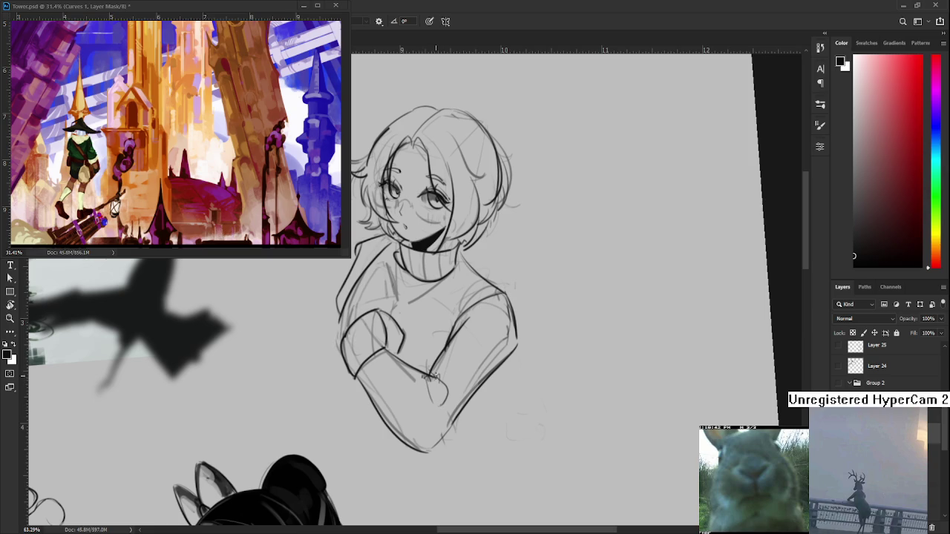
pyautogui.moveTo(461, 355)
pyautogui.mouseDown()
pyautogui.moveTo(444, 408)
pyautogui.moveTo(417, 347)
pyautogui.moveTo(442, 363)
pyautogui.mouseUp()
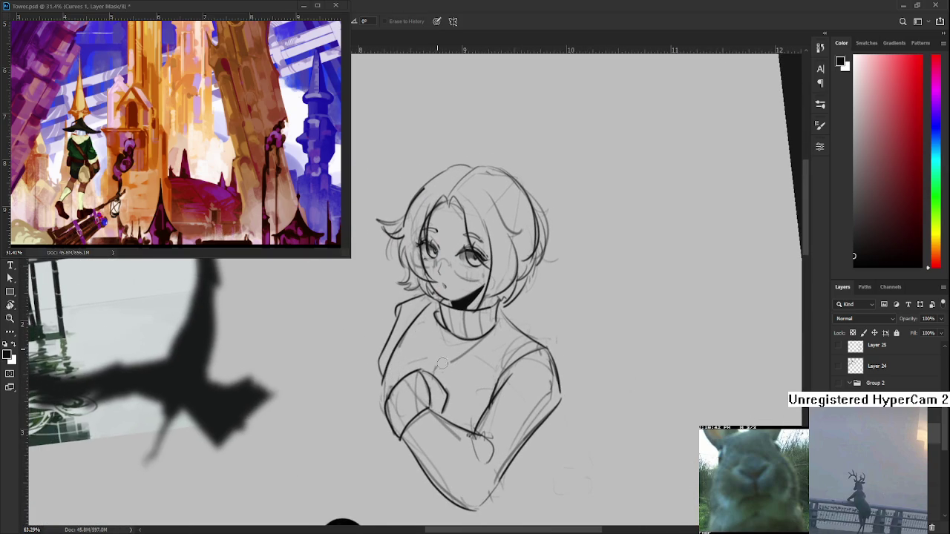
pyautogui.moveTo(414, 387); pyautogui.dragTo(403, 392)
pyautogui.press('b')
pyautogui.moveTo(391, 394); pyautogui.dragTo(400, 429)
pyautogui.moveTo(413, 378); pyautogui.dragTo(418, 410)
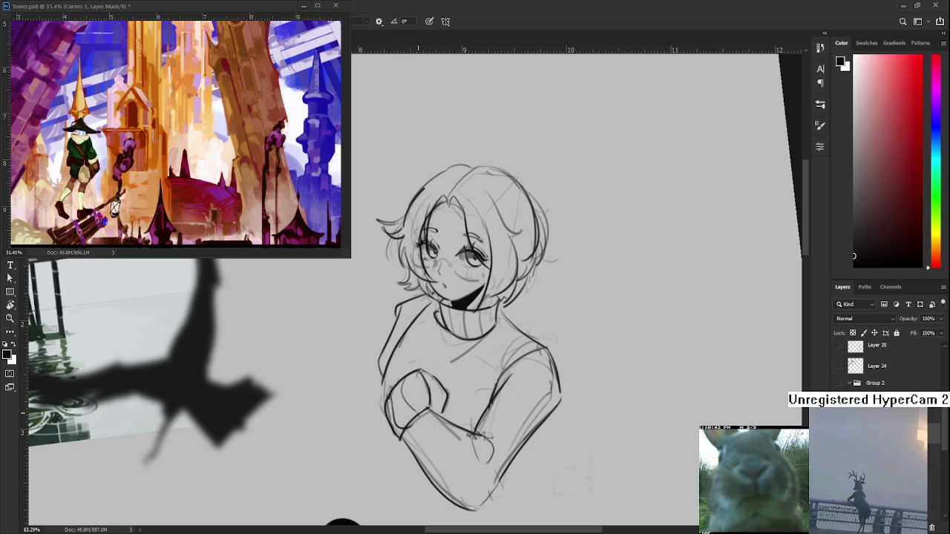
# Step: Lighten the lower forearm sketch and trace its contour in dark line
pyautogui.scroll(-2, 440, 403)
pyautogui.press('e')
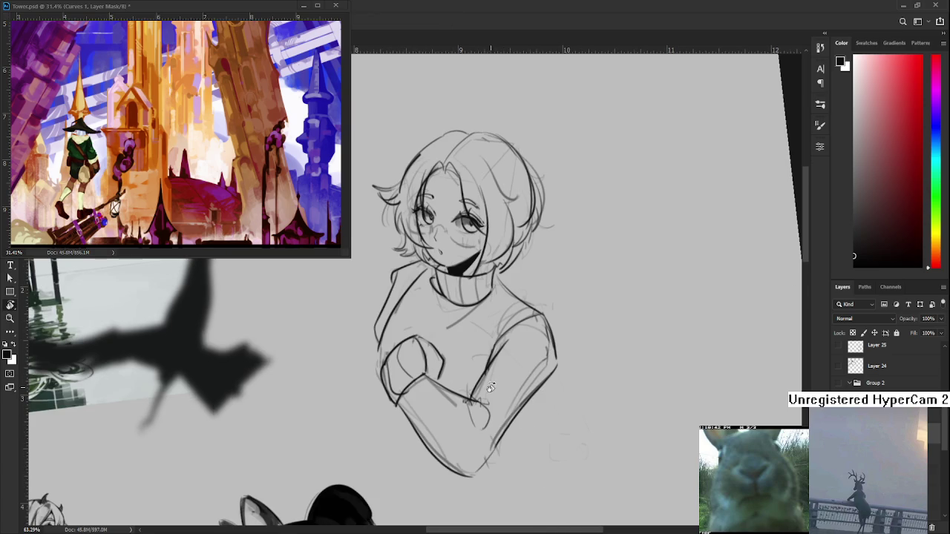
pyautogui.moveTo(455, 401)
pyautogui.mouseDown()
pyautogui.moveTo(434, 427)
pyautogui.moveTo(435, 445)
pyautogui.moveTo(457, 457)
pyautogui.mouseUp()
pyautogui.press('b')
pyautogui.moveTo(402, 401); pyautogui.dragTo(472, 468)
pyautogui.moveTo(408, 399); pyautogui.dragTo(484, 452)
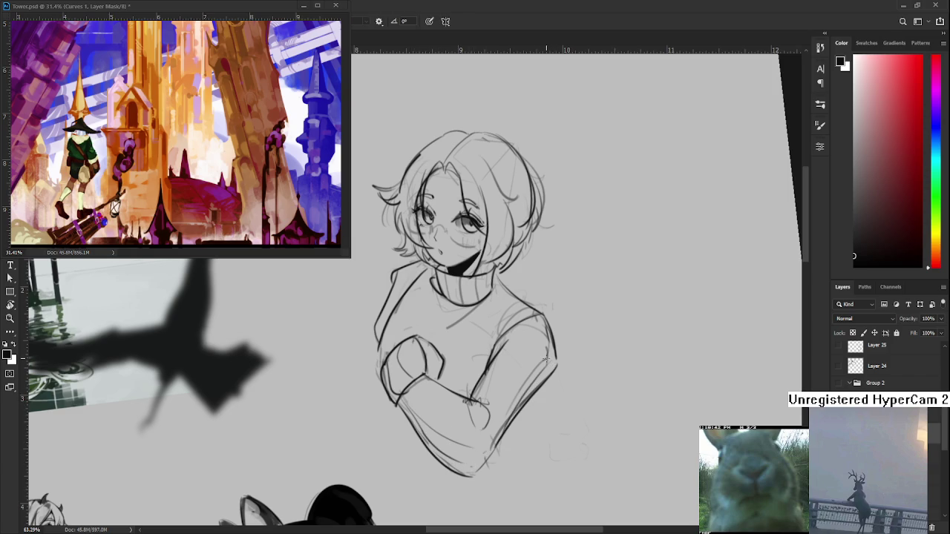
pyautogui.moveTo(388, 332); pyautogui.dragTo(429, 397)
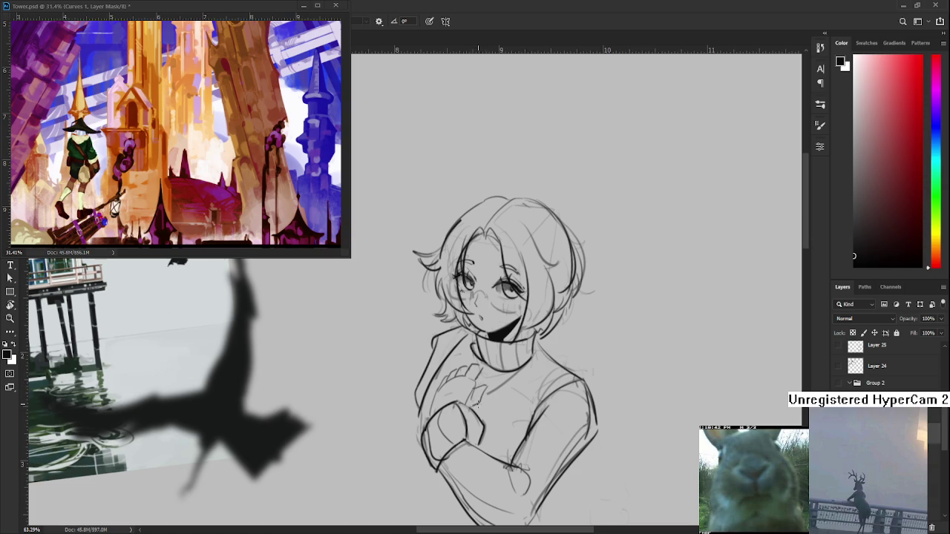
# Step: Reset the view upright and erase the old hand sketch lines
pyautogui.press('e')
pyautogui.press('b')
pyautogui.scroll(-5, 505, 297)
pyautogui.press('Escape')
pyautogui.scroll(2, 482, 222)
pyautogui.scroll(1, 482, 223)
pyautogui.scroll(2, 483, 223)
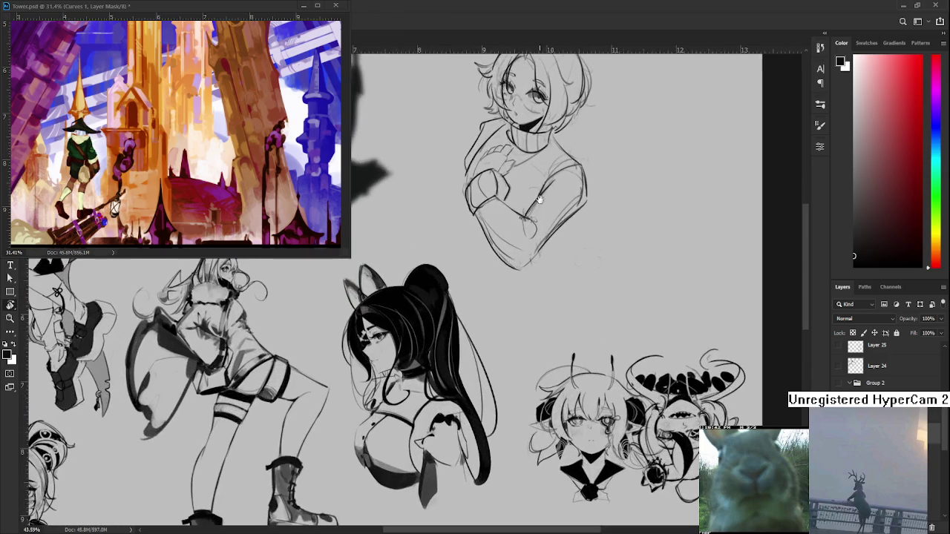
pyautogui.scroll(1, 480, 368)
pyautogui.scroll(3, 438, 325)
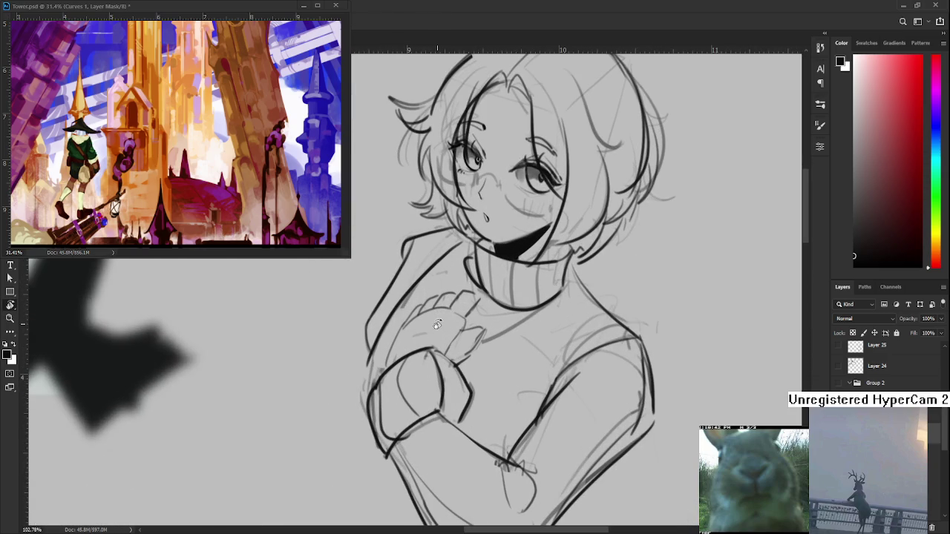
pyautogui.press('e')
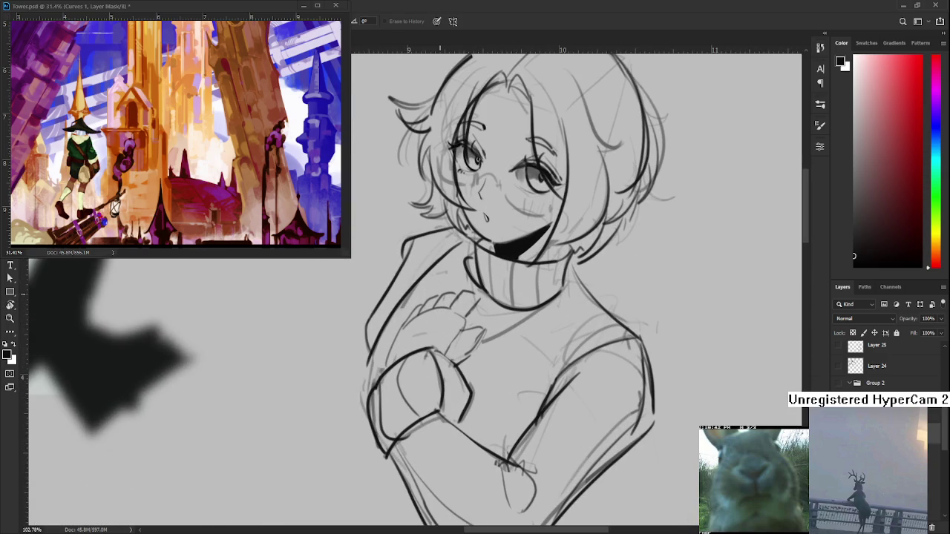
pyautogui.moveTo(452, 327)
pyautogui.mouseDown()
pyautogui.moveTo(416, 311)
pyautogui.moveTo(408, 342)
pyautogui.mouseUp()
pyautogui.moveTo(430, 300)
pyautogui.mouseDown()
pyautogui.moveTo(445, 343)
pyautogui.moveTo(467, 362)
pyautogui.moveTo(475, 311)
pyautogui.moveTo(456, 290)
pyautogui.mouseUp()
# Step: Ink the upper arm curve and a finger line on the hand, undoing failed strokes
pyautogui.press('b')
pyautogui.moveTo(383, 349)
pyautogui.mouseDown()
pyautogui.moveTo(380, 371)
pyautogui.moveTo(434, 311)
pyautogui.mouseUp()
pyautogui.moveTo(432, 310); pyautogui.dragTo(447, 358)
pyautogui.hotkey('ctrl', 'z')
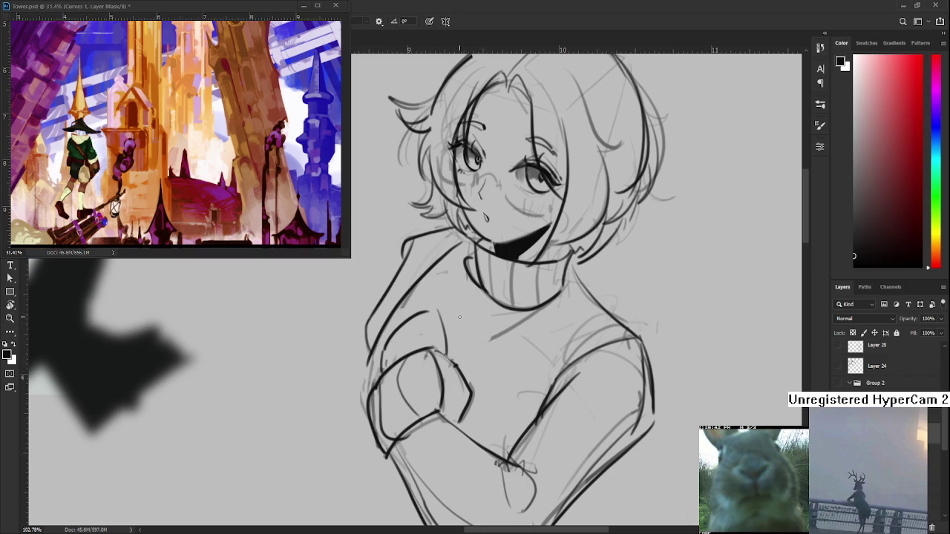
pyautogui.moveTo(444, 356)
pyautogui.mouseDown()
pyautogui.moveTo(446, 321)
pyautogui.moveTo(453, 338)
pyautogui.mouseUp()
pyautogui.hotkey('ctrl', 'z')
pyautogui.hotkey('ctrl', 'z')
pyautogui.moveTo(446, 354)
pyautogui.mouseDown()
pyautogui.moveTo(444, 315)
pyautogui.moveTo(458, 340)
pyautogui.moveTo(456, 362)
pyautogui.mouseUp()
pyautogui.moveTo(388, 335); pyautogui.dragTo(417, 299)
pyautogui.hotkey('ctrl', 'z')
pyautogui.moveTo(444, 294)
pyautogui.mouseDown()
pyautogui.moveTo(445, 319)
pyautogui.moveTo(448, 305)
pyautogui.moveTo(479, 327)
pyautogui.mouseUp()
# Step: Lighten sketch lines over the hand, alternating eraser and brush for refinements
pyautogui.press('r')
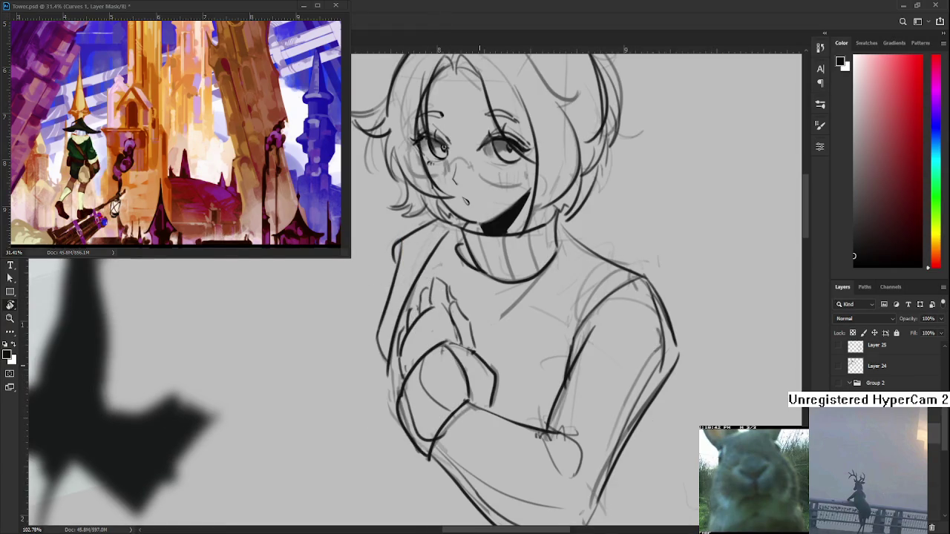
pyautogui.press('e')
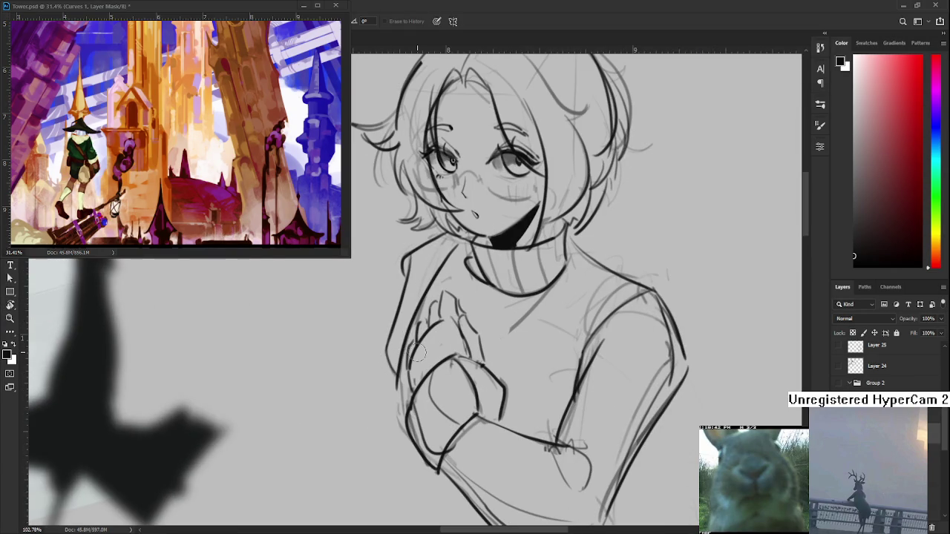
pyautogui.moveTo(418, 353); pyautogui.dragTo(432, 342)
pyautogui.press('b')
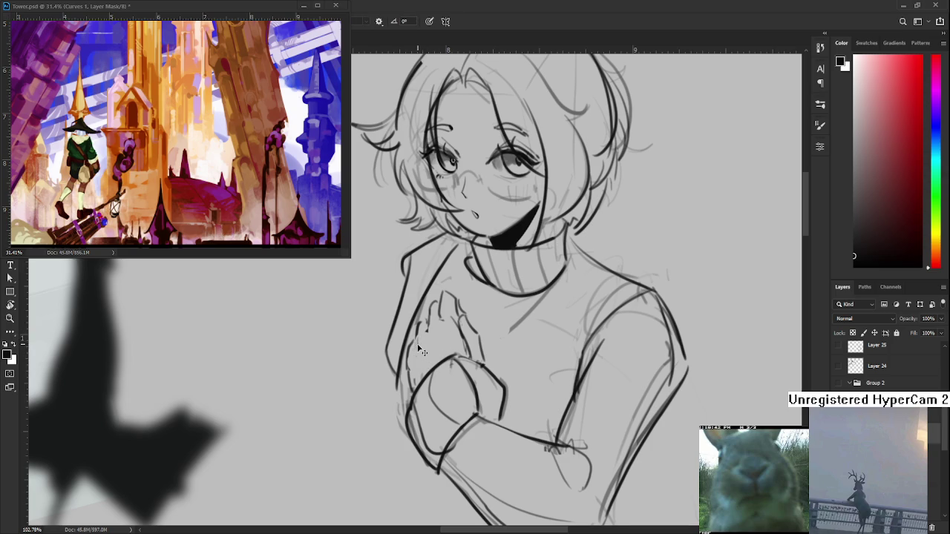
pyautogui.press('e')
pyautogui.press('b')
pyautogui.press('e')
pyautogui.press('b')
pyautogui.press('e')
pyautogui.press('b')
pyautogui.press('e')
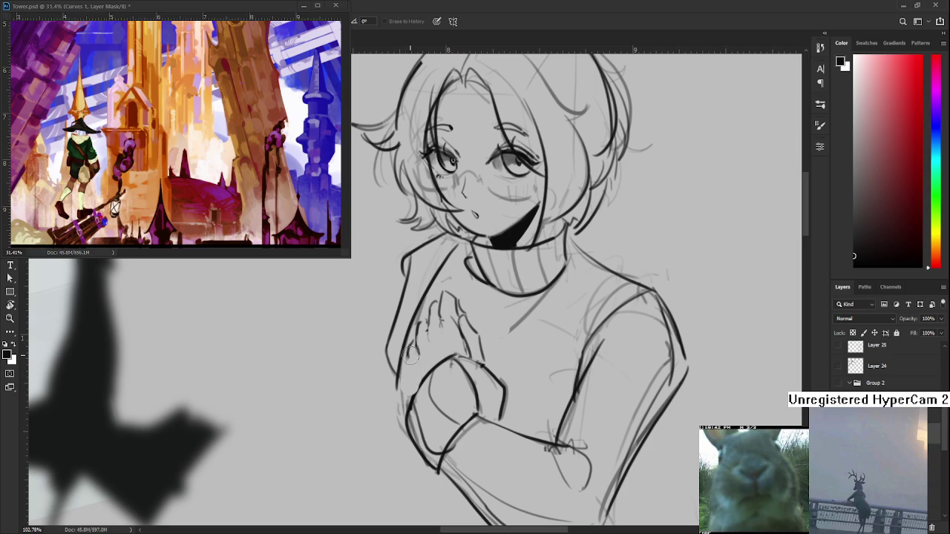
pyautogui.press('b')
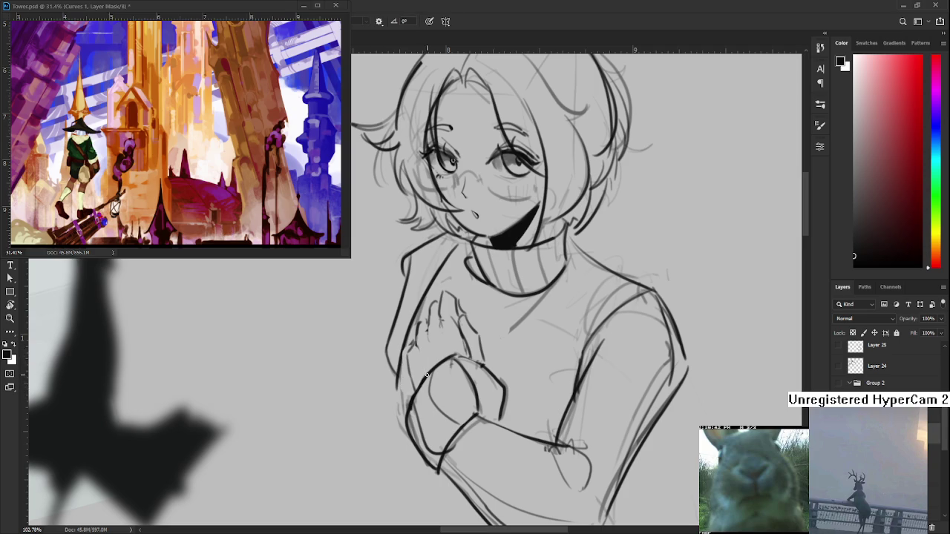
pyautogui.press('e')
pyautogui.press('b')
pyautogui.moveTo(458, 301); pyautogui.dragTo(425, 353)
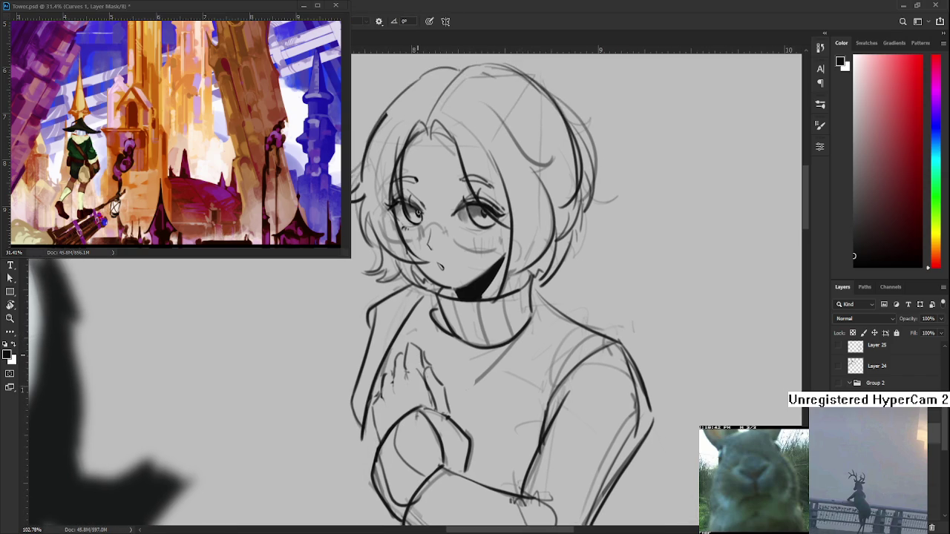
# Step: Draw the bottom of the necklace pendant and touch up the arm line
pyautogui.scroll(-3, 476, 335)
pyautogui.moveTo(475, 336); pyautogui.dragTo(417, 336)
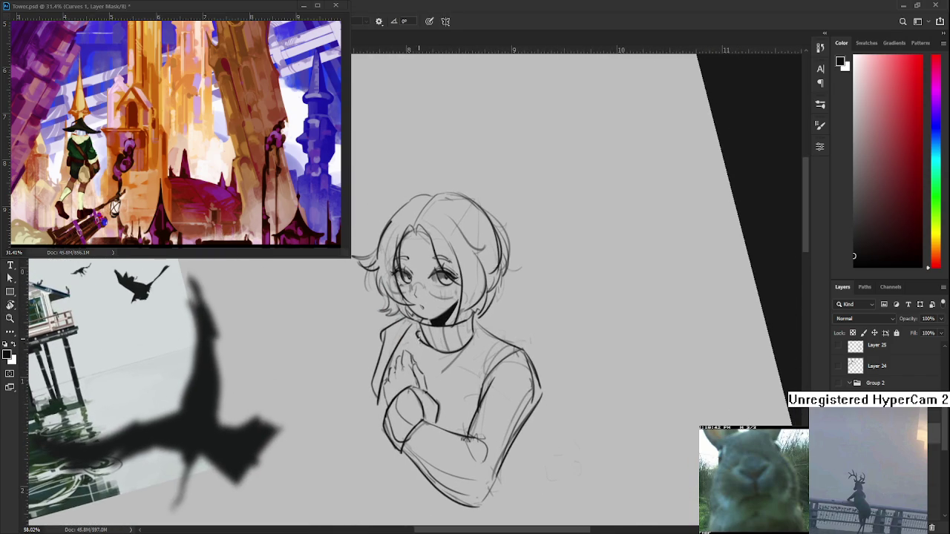
pyautogui.press('e')
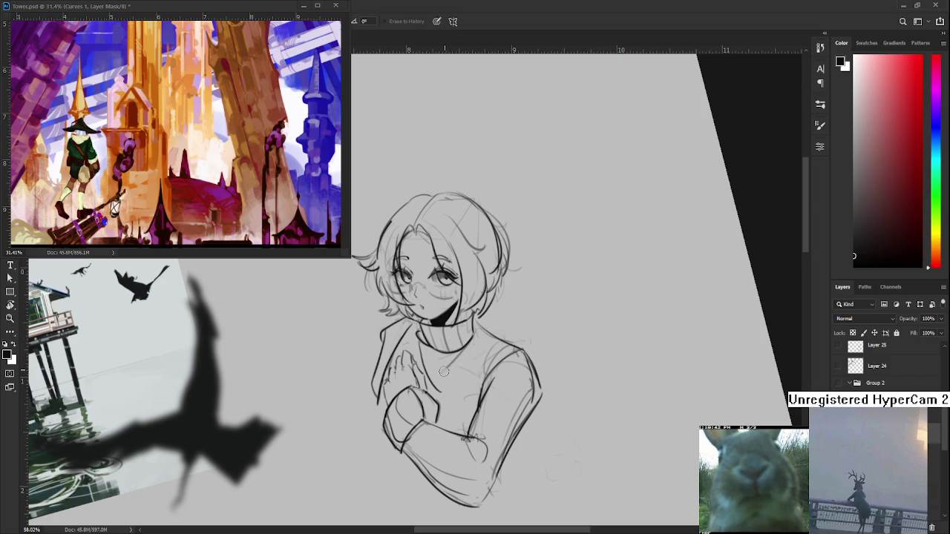
pyautogui.press('b')
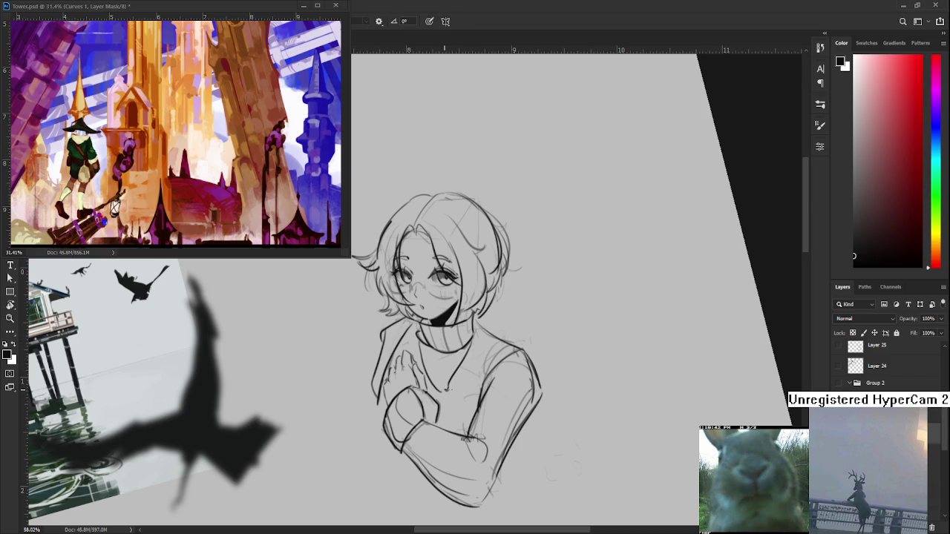
pyautogui.moveTo(446, 391); pyautogui.dragTo(460, 398)
pyautogui.moveTo(478, 407)
pyautogui.mouseDown()
pyautogui.moveTo(480, 371)
pyautogui.moveTo(505, 347)
pyautogui.mouseUp()
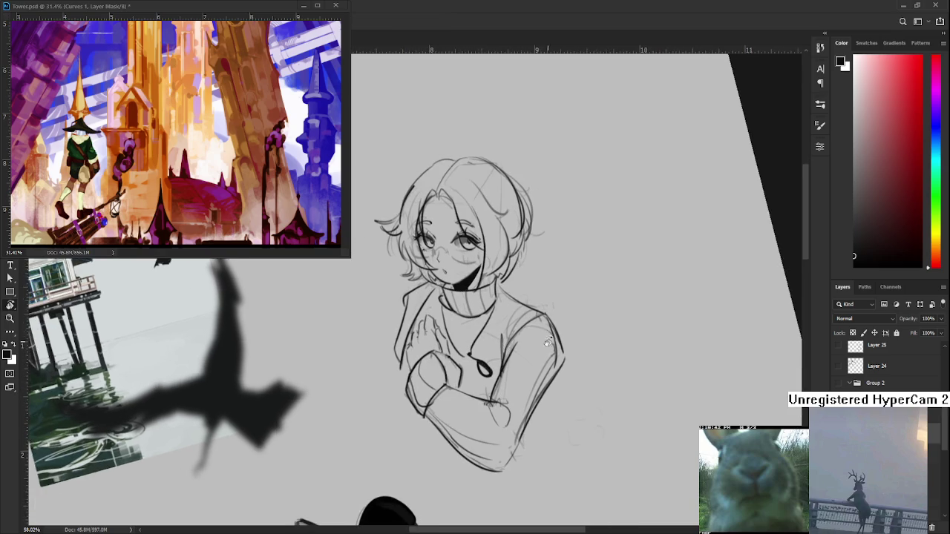
# Step: Reset the canvas rotation upright and loop a selection around the arm drawing
pyautogui.scroll(-5, 547, 362)
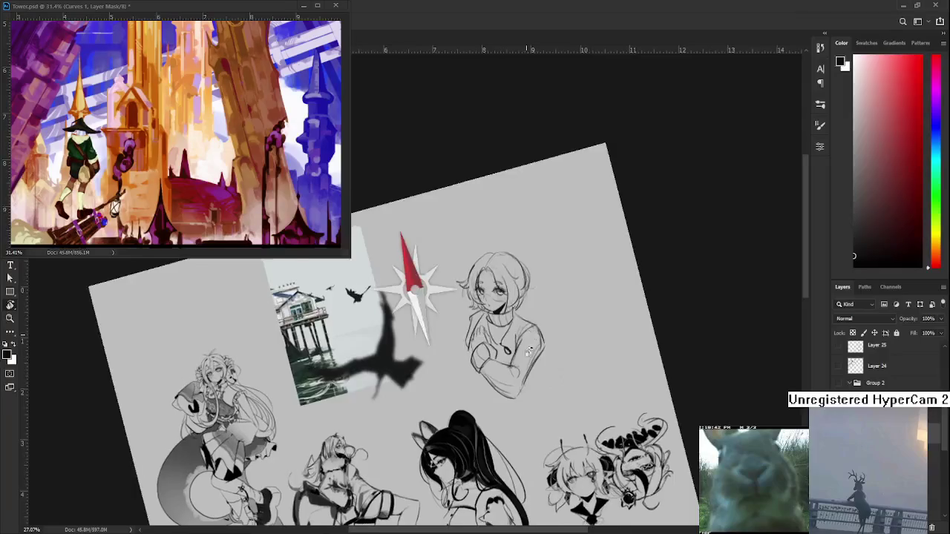
pyautogui.press('Escape')
pyautogui.scroll(5, 497, 363)
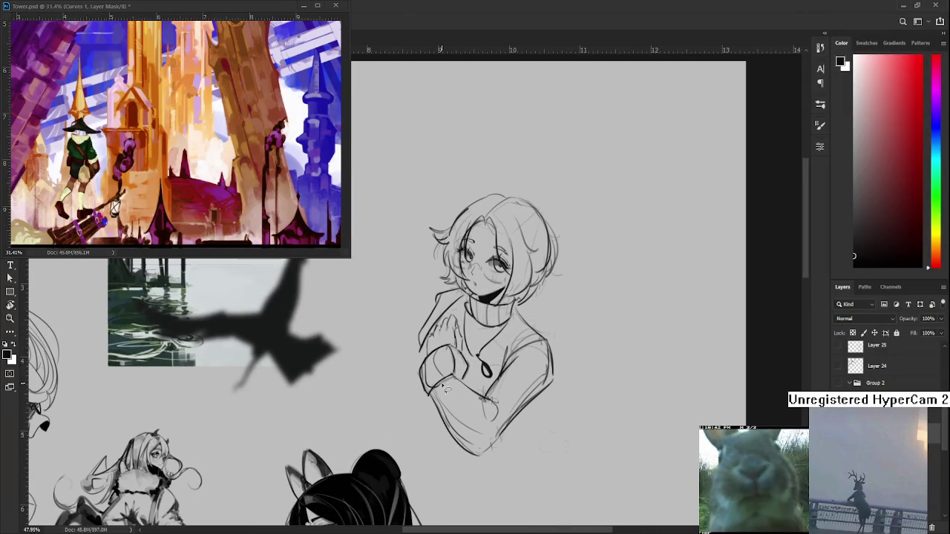
pyautogui.moveTo(429, 375)
pyautogui.mouseDown()
pyautogui.moveTo(496, 482)
pyautogui.moveTo(441, 389)
pyautogui.mouseUp()
# Step: Nudge the selected arm up and right with Free Transform, then deselect
pyautogui.hotkey('ctrl', 't')
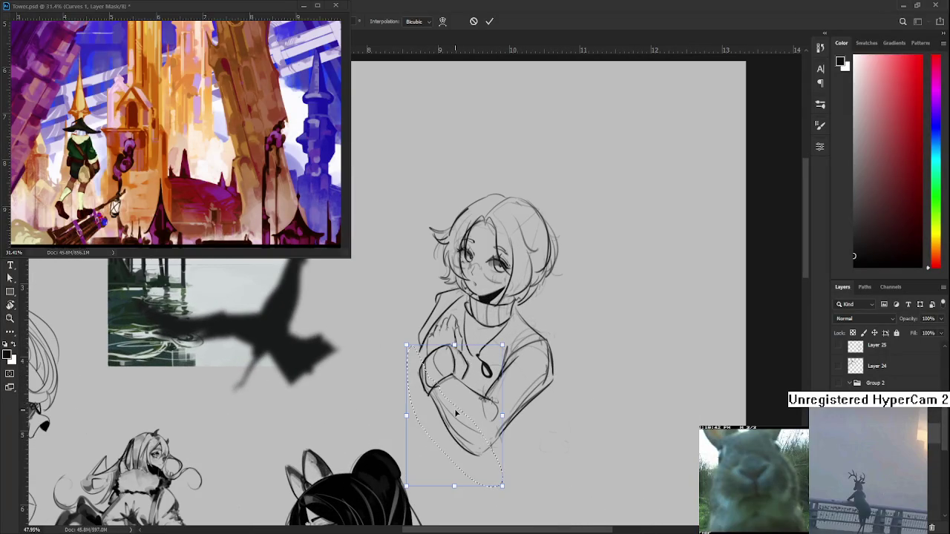
pyautogui.moveTo(461, 423); pyautogui.dragTo(484, 455)
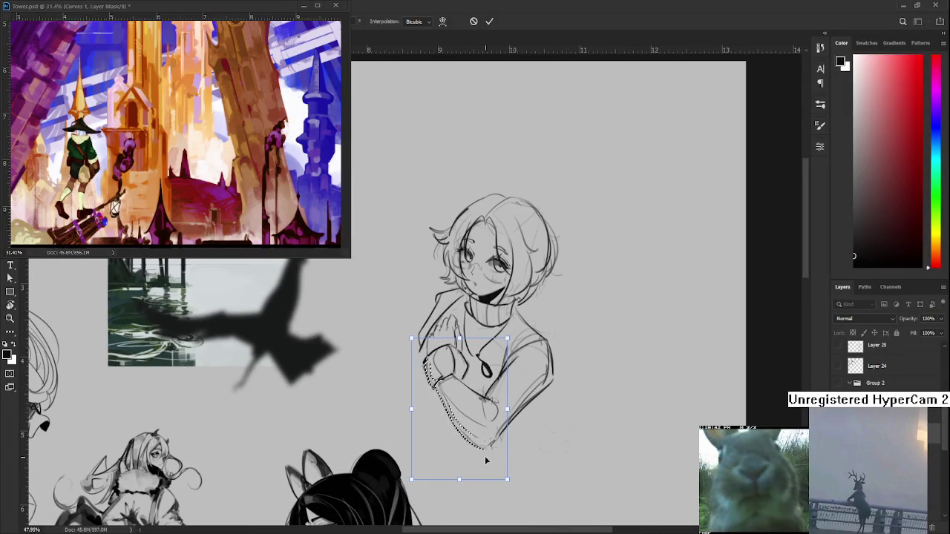
pyautogui.press('Return')
pyautogui.hotkey('ctrl', 'd')
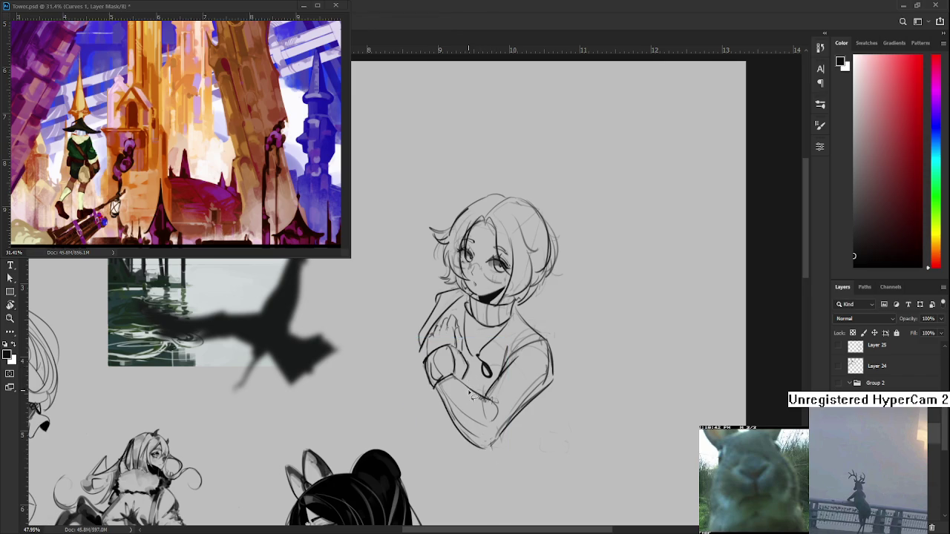
# Step: Erase stray lines on the arm and turn the canvas back upright
pyautogui.moveTo(461, 413); pyautogui.dragTo(421, 367)
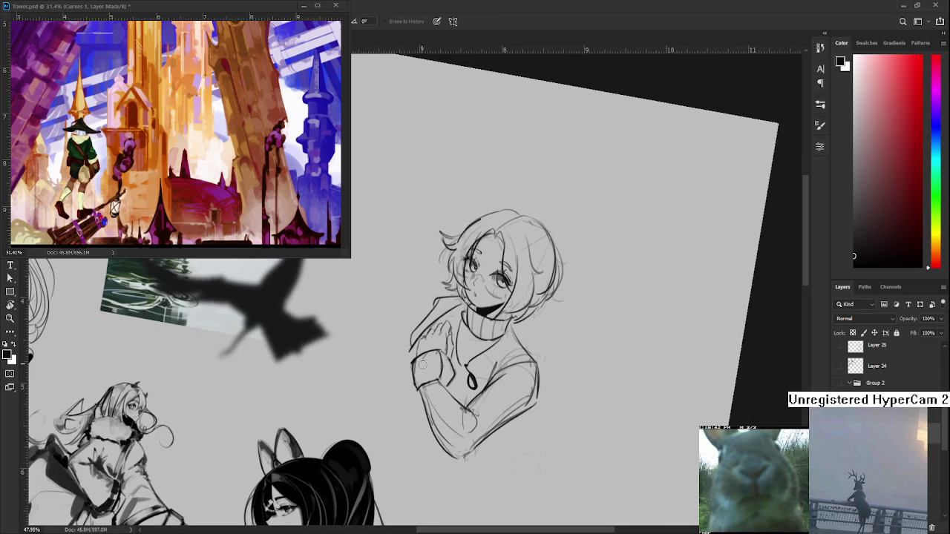
pyautogui.moveTo(425, 359); pyautogui.dragTo(451, 426)
pyautogui.press('r')
pyautogui.moveTo(453, 437)
pyautogui.mouseDown()
pyautogui.moveTo(479, 451)
pyautogui.moveTo(519, 438)
pyautogui.moveTo(540, 359)
pyautogui.mouseUp()
pyautogui.scroll(-2, 521, 415)
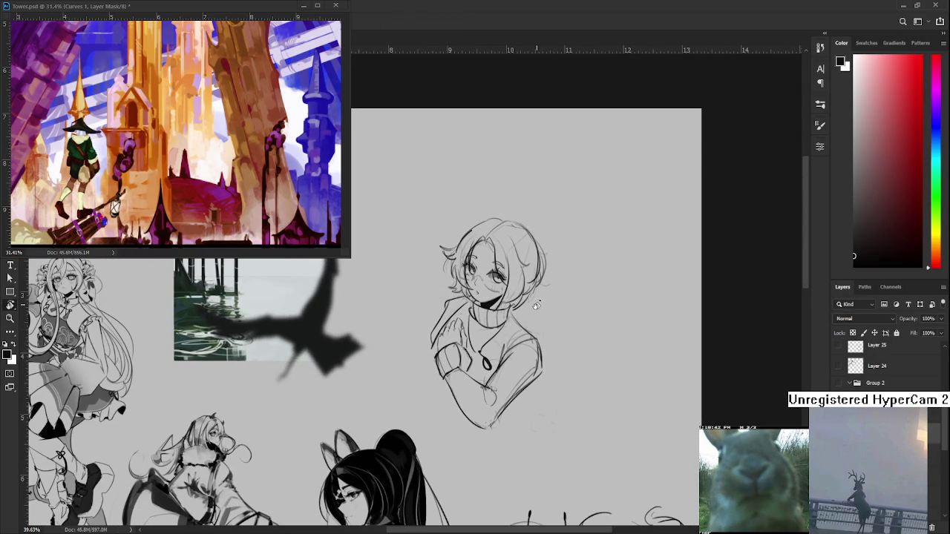
pyautogui.scroll(2, 535, 304)
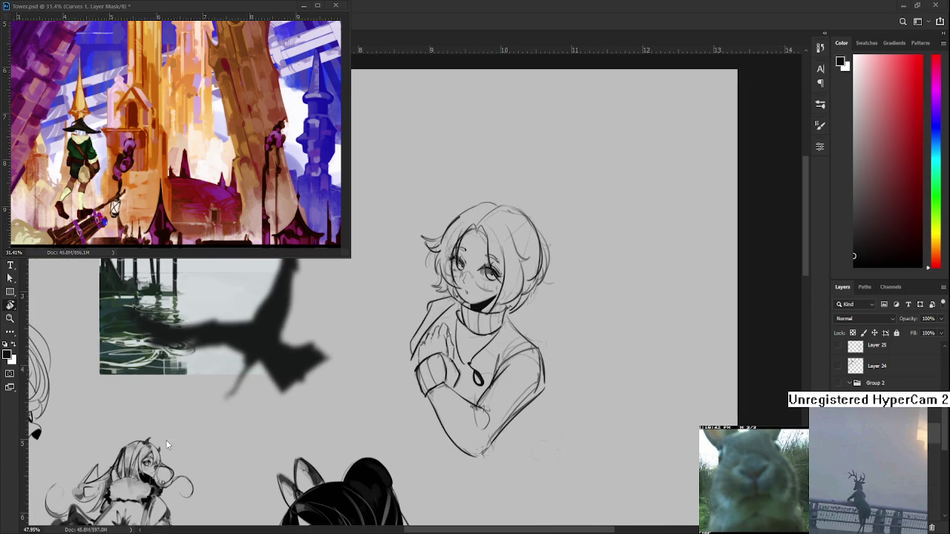
pyautogui.scroll(1, 549, 386)
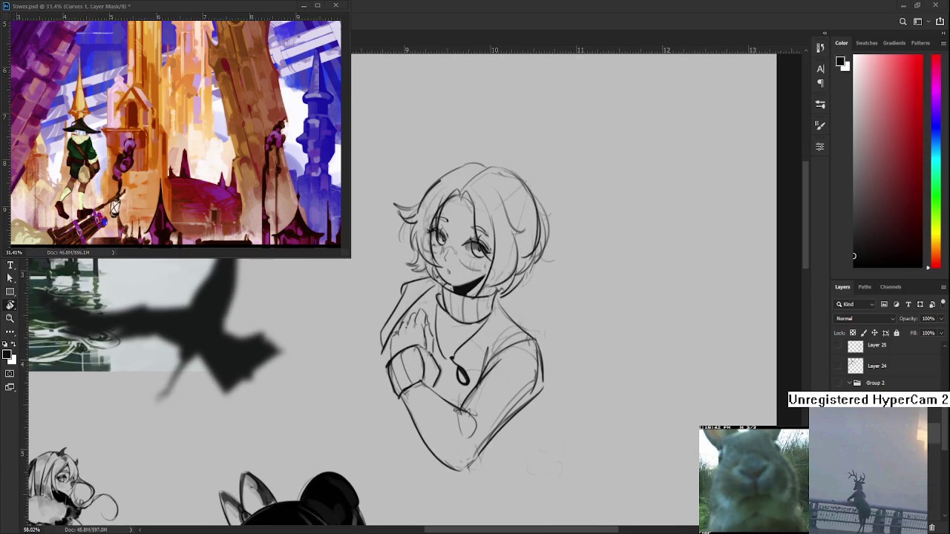
pyautogui.scroll(1, 419, 375)
# Step: Add a faint stroke along the girl's left sleeve
pyautogui.press('e')
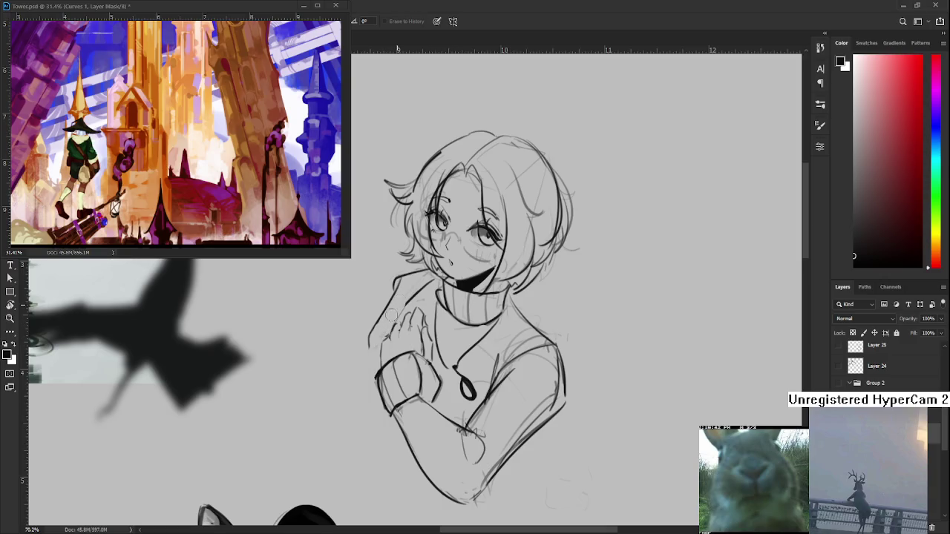
pyautogui.press('b')
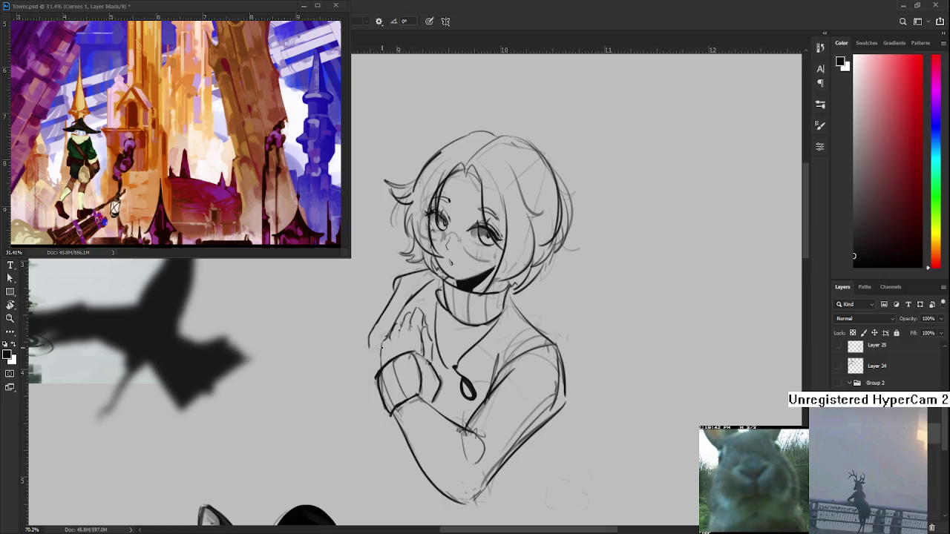
pyautogui.moveTo(382, 345); pyautogui.dragTo(378, 368)
pyautogui.scroll(-2, 428, 334)
pyautogui.scroll(-2, 428, 334)
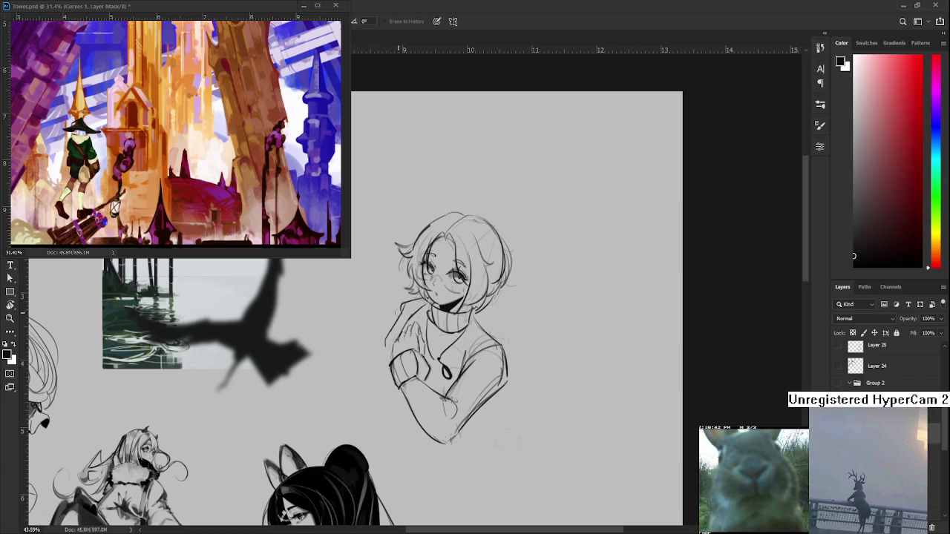
# Step: Outline the girl's raised hand, toggling brush and eraser for corrections
pyautogui.press('b')
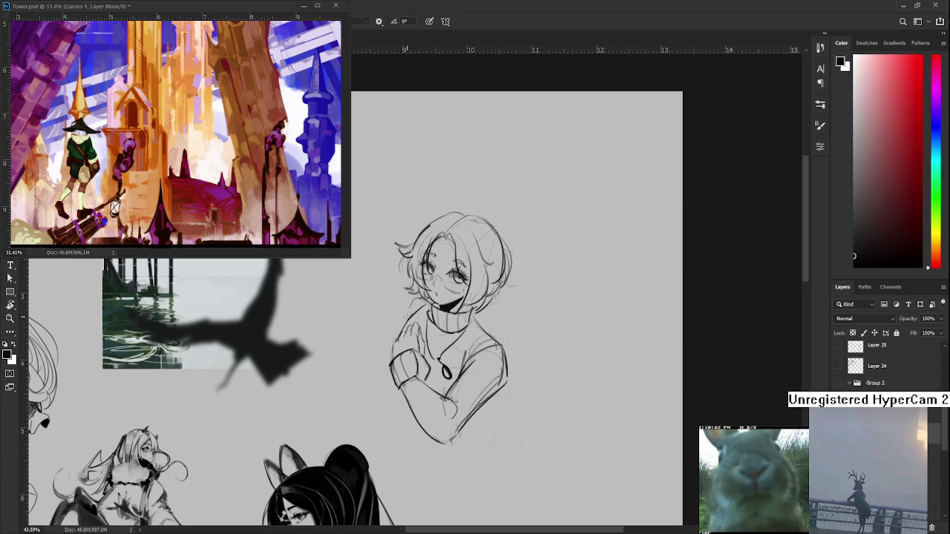
pyautogui.moveTo(408, 305); pyautogui.dragTo(395, 343)
pyautogui.press('e')
pyautogui.press('b')
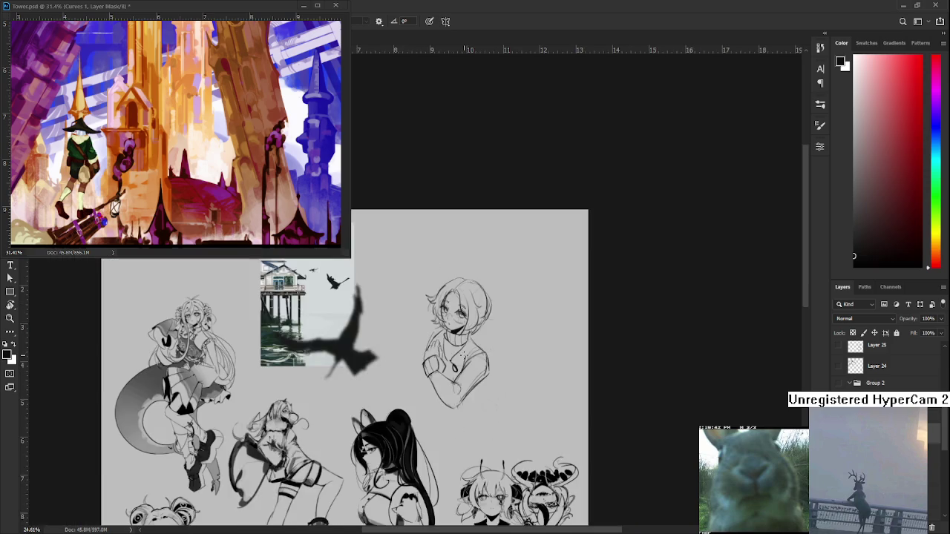
pyautogui.moveTo(464, 355); pyautogui.dragTo(462, 348)
pyautogui.press('e')
pyautogui.press('b')
pyautogui.press('e')
pyautogui.press('b')
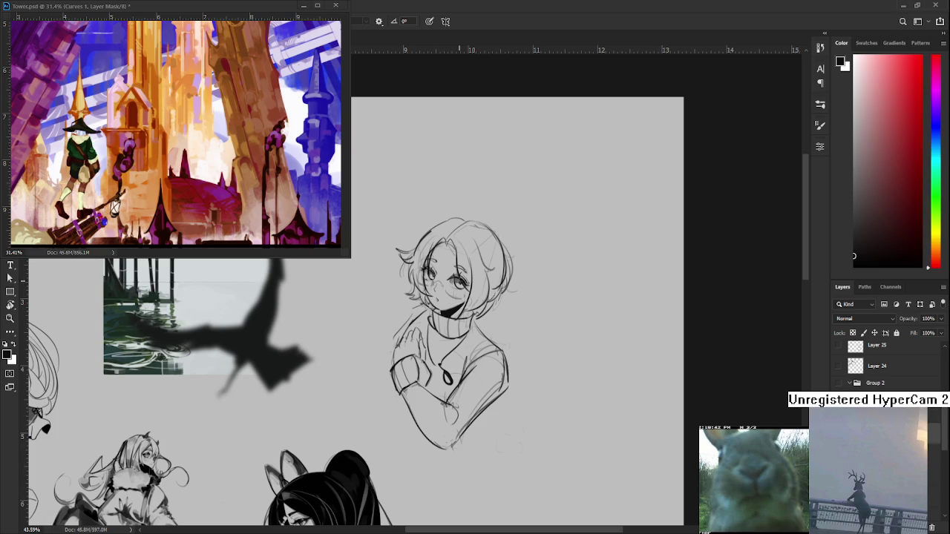
# Step: Trace a freehand lasso selection around the girl's head
pyautogui.scroll(5, 420, 267)
pyautogui.moveTo(443, 364); pyautogui.dragTo(421, 383)
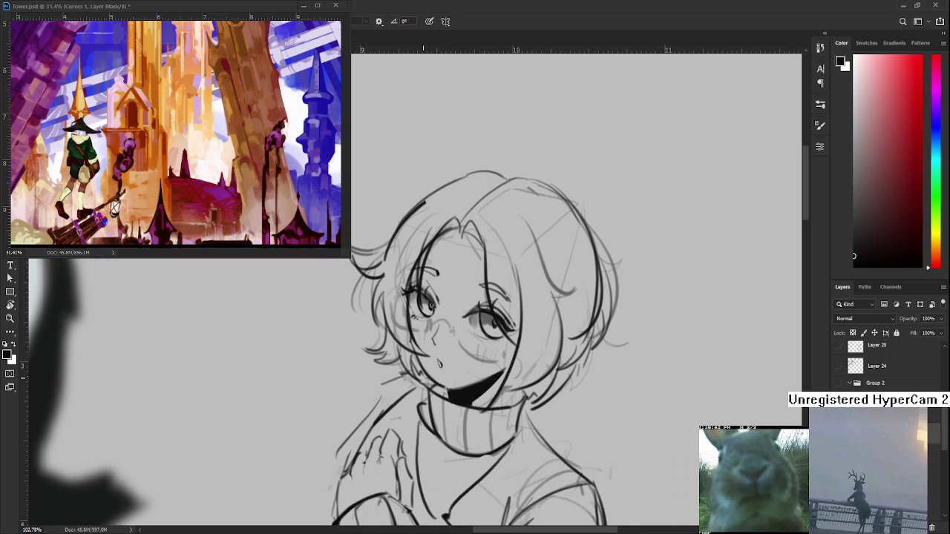
pyautogui.scroll(-2, 420, 383)
pyautogui.scroll(-2, 420, 383)
pyautogui.scroll(-2, 420, 383)
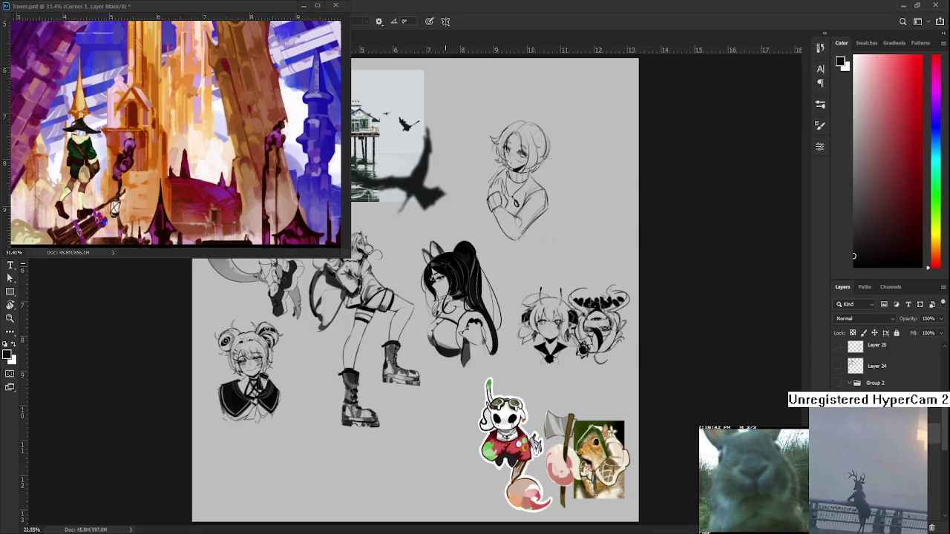
pyautogui.scroll(2, 463, 229)
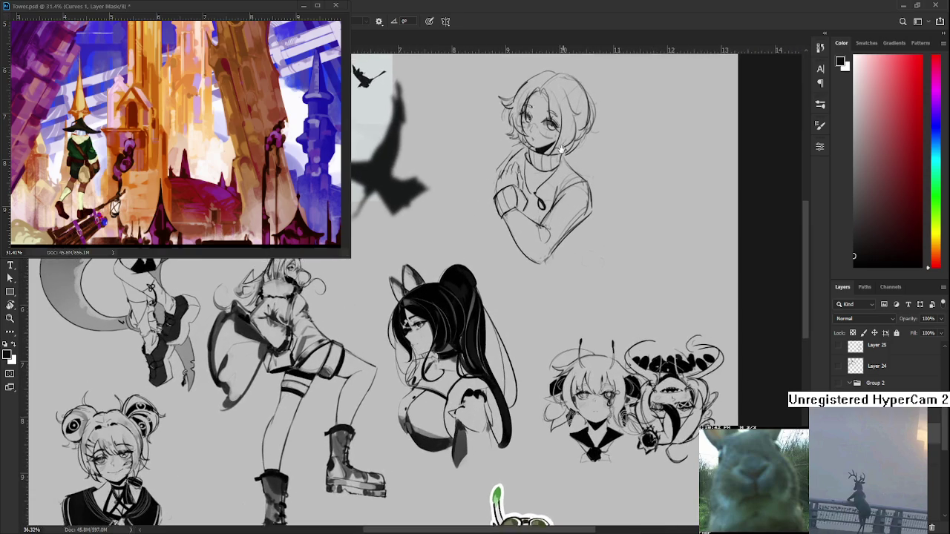
pyautogui.scroll(2, 527, 234)
pyautogui.scroll(1, 528, 233)
pyautogui.scroll(1, 523, 239)
pyautogui.scroll(1, 518, 249)
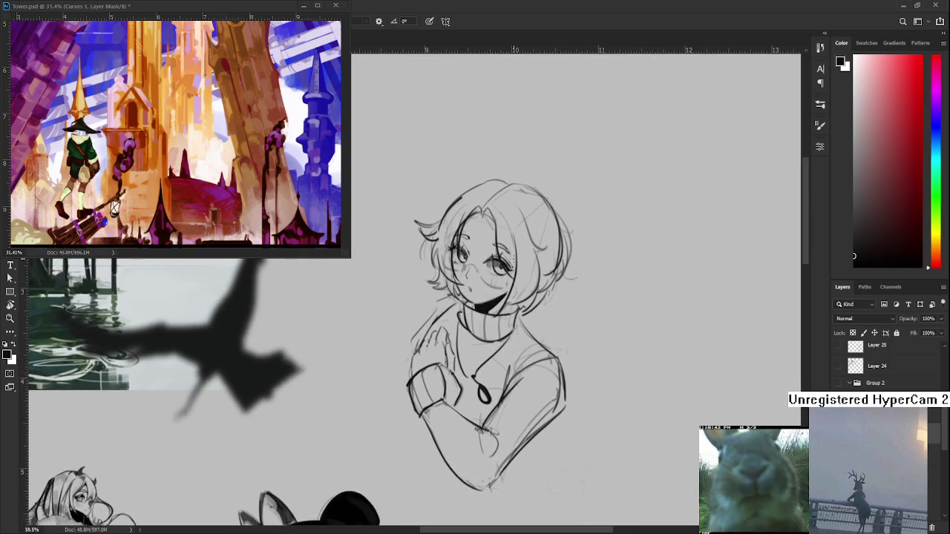
pyautogui.scroll(1, 510, 256)
pyautogui.press('l')
pyautogui.moveTo(415, 295)
pyautogui.mouseDown()
pyautogui.moveTo(544, 333)
pyautogui.moveTo(529, 319)
pyautogui.moveTo(503, 323)
pyautogui.mouseUp()
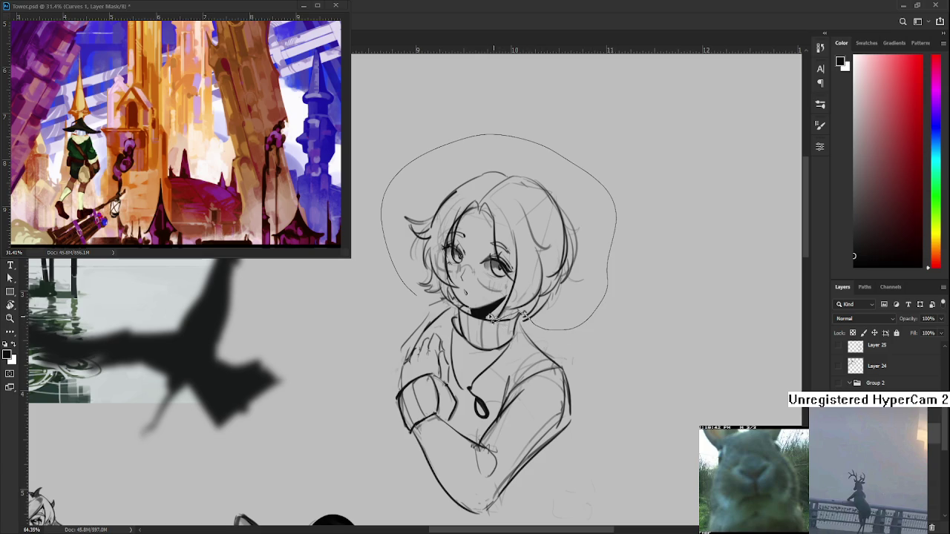
# Step: Lasso the inked head and scale it down slightly with Free Transform
pyautogui.moveTo(423, 303); pyautogui.dragTo(417, 296)
pyautogui.hotkey('ctrl', 't')
pyautogui.moveTo(613, 329); pyautogui.dragTo(598, 337)
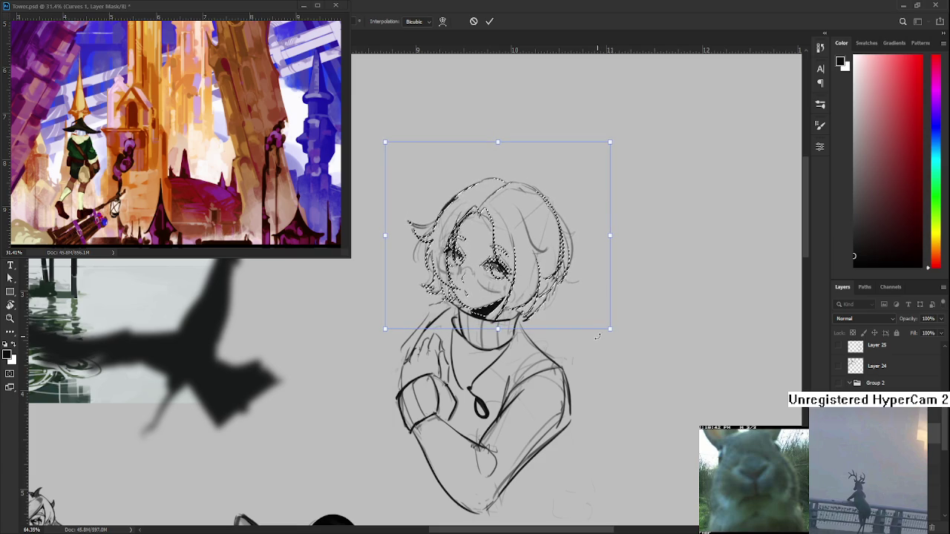
pyautogui.press('Return')
pyautogui.hotkey('ctrl', 'd')
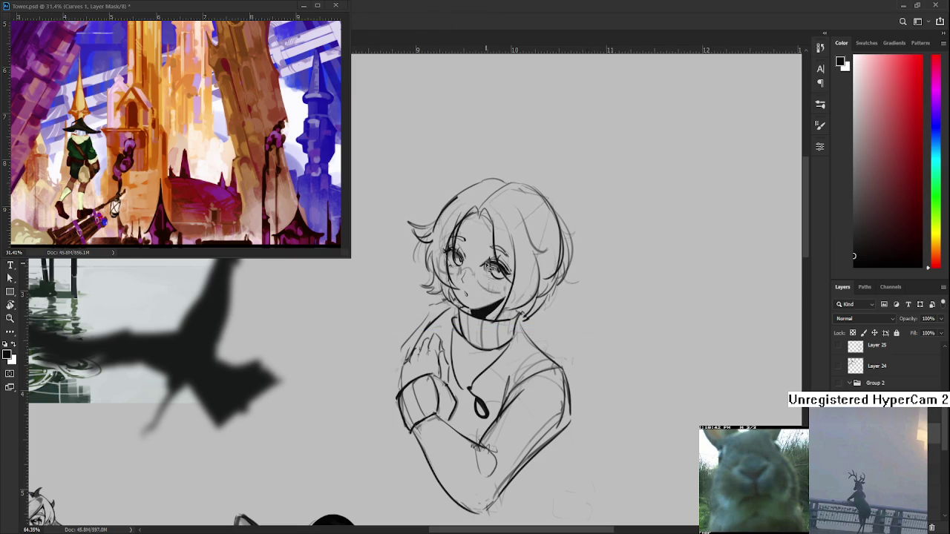
pyautogui.scroll(-3, 488, 265)
# Step: Reselect the head, shrink it a little more, and deselect
pyautogui.hotkey('ctrl', 'shift', 'd')
pyautogui.scroll(2, 522, 255)
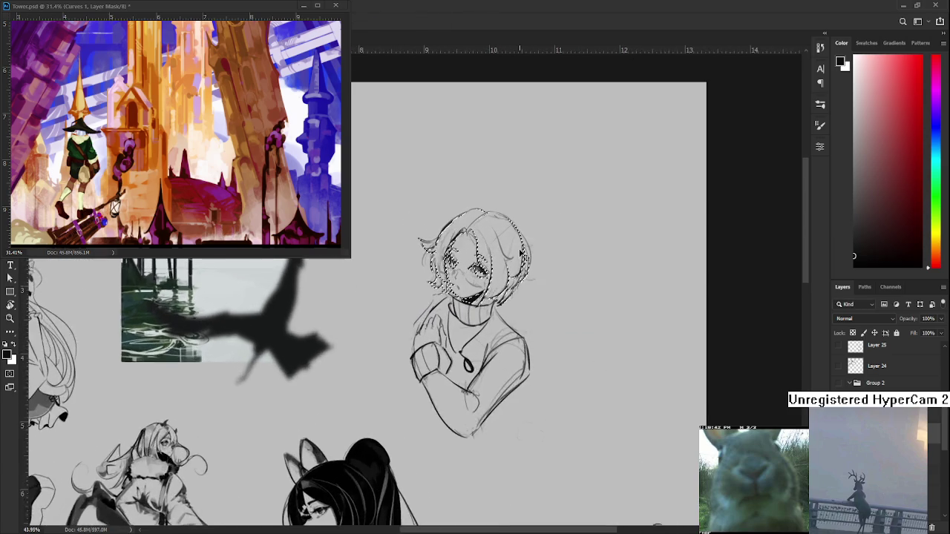
pyautogui.scroll(1, 522, 255)
pyautogui.hotkey('ctrl', 't')
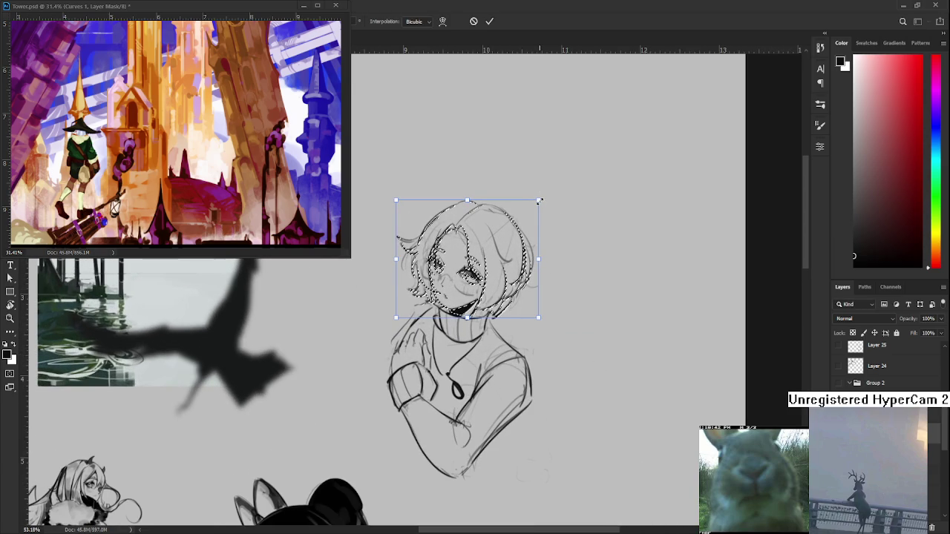
pyautogui.moveTo(539, 200); pyautogui.dragTo(538, 202)
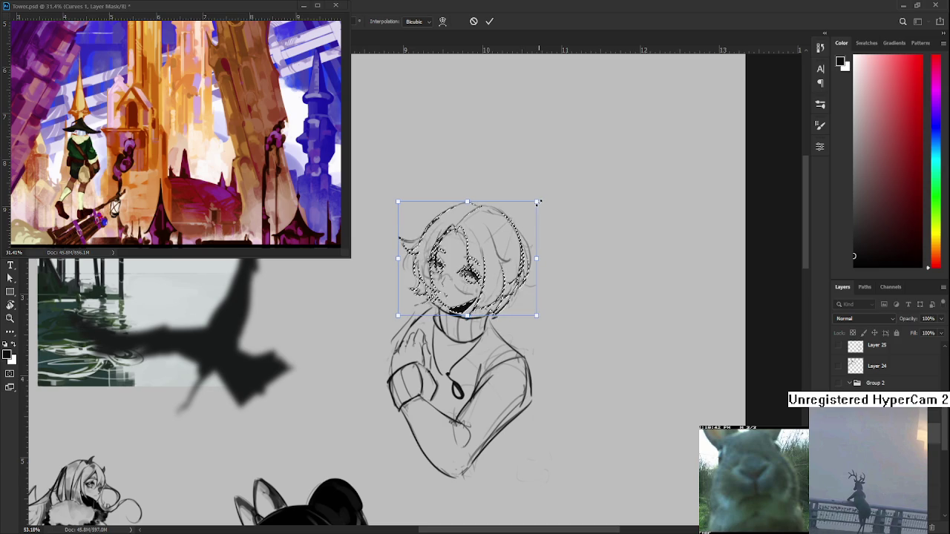
pyautogui.press('Return')
pyautogui.hotkey('ctrl', 'd')
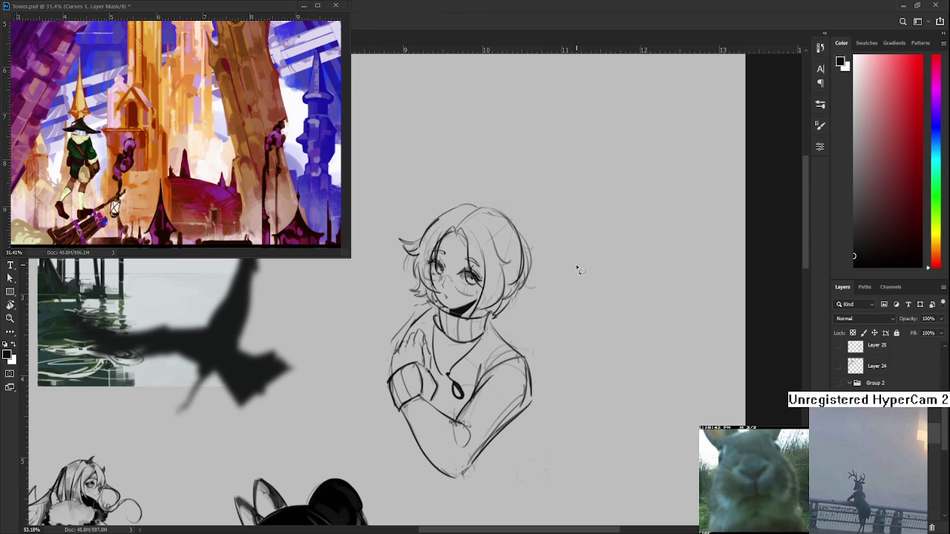
pyautogui.scroll(-1, 576, 265)
pyautogui.scroll(-1, 575, 264)
pyautogui.scroll(1, 572, 265)
pyautogui.scroll(1, 549, 279)
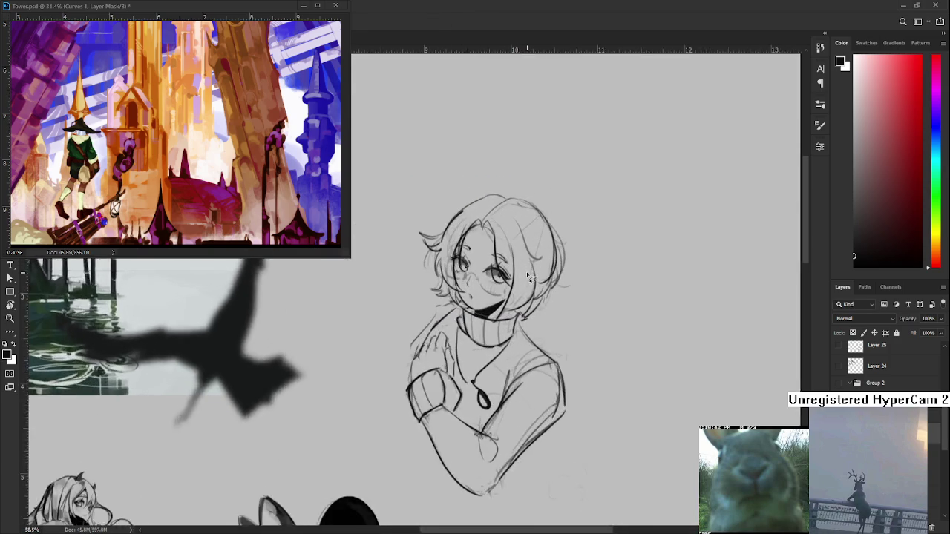
pyautogui.scroll(1, 527, 293)
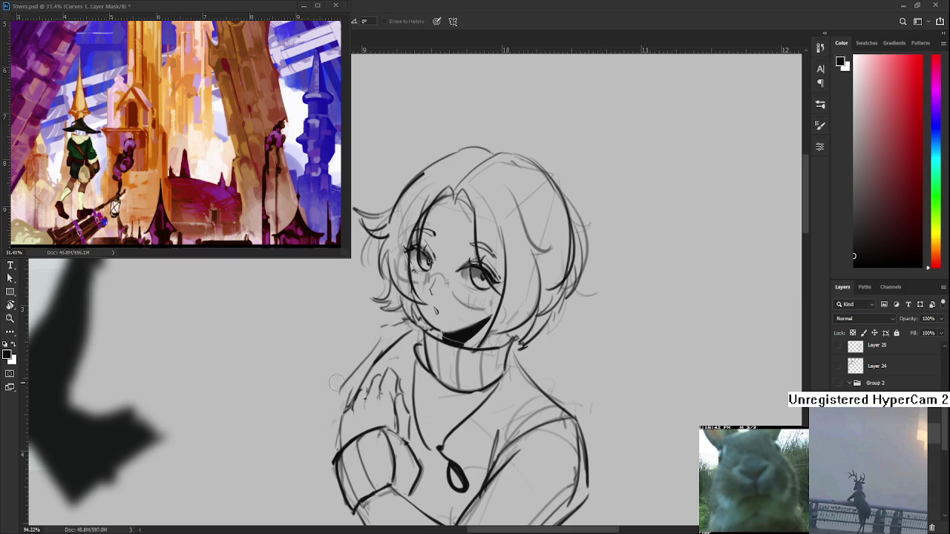
# Step: Brush in a round glasses lens and redraw the jaw and cheek line
pyautogui.press('b')
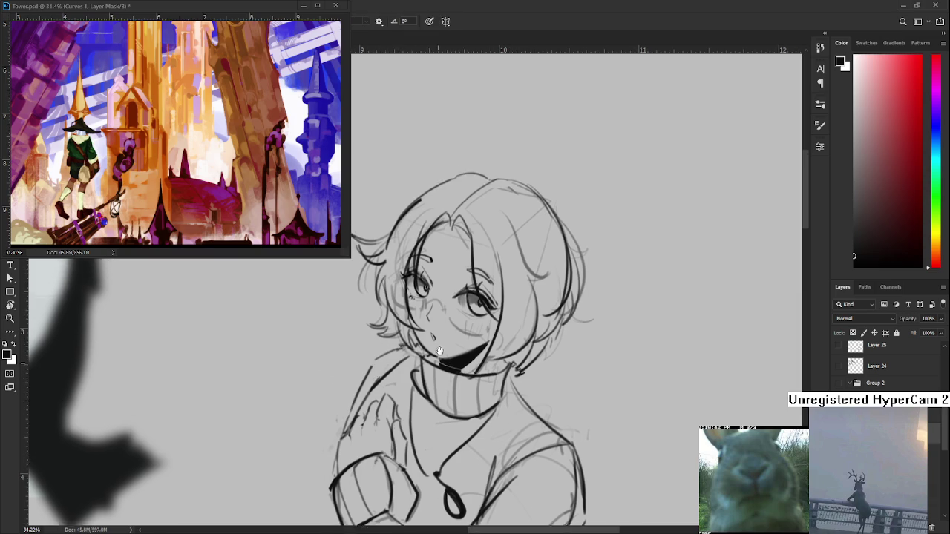
pyautogui.scroll(3, 416, 330)
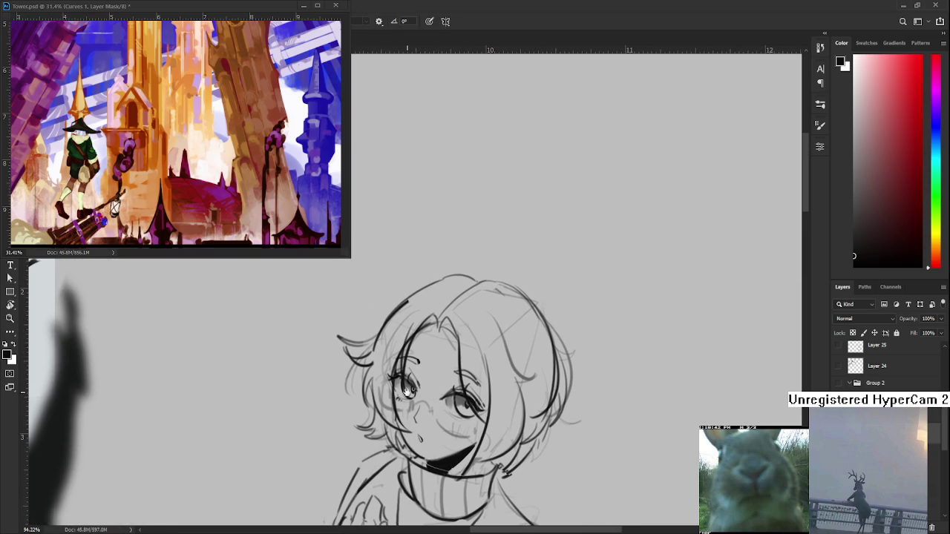
pyautogui.scroll(-1, 435, 345)
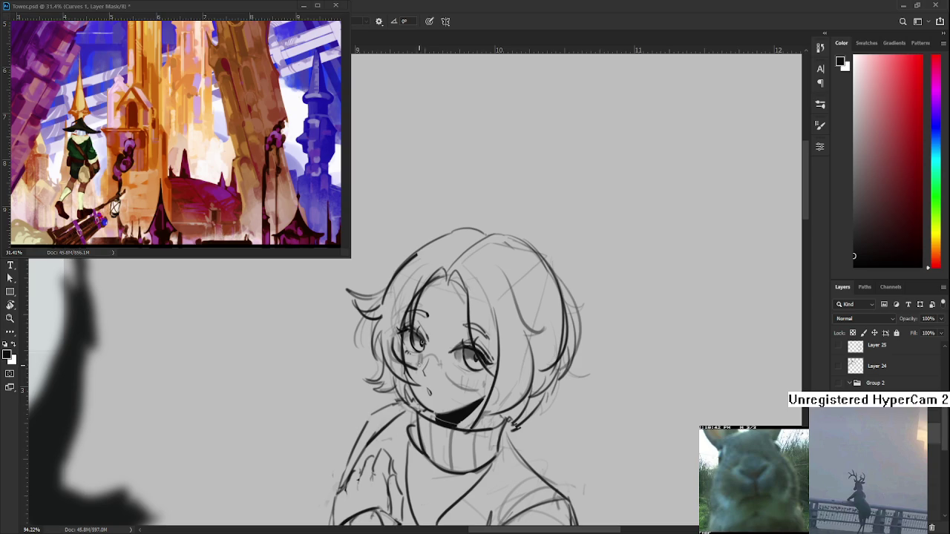
pyautogui.moveTo(424, 361)
pyautogui.mouseDown()
pyautogui.moveTo(442, 369)
pyautogui.moveTo(375, 377)
pyautogui.mouseUp()
pyautogui.press('r')
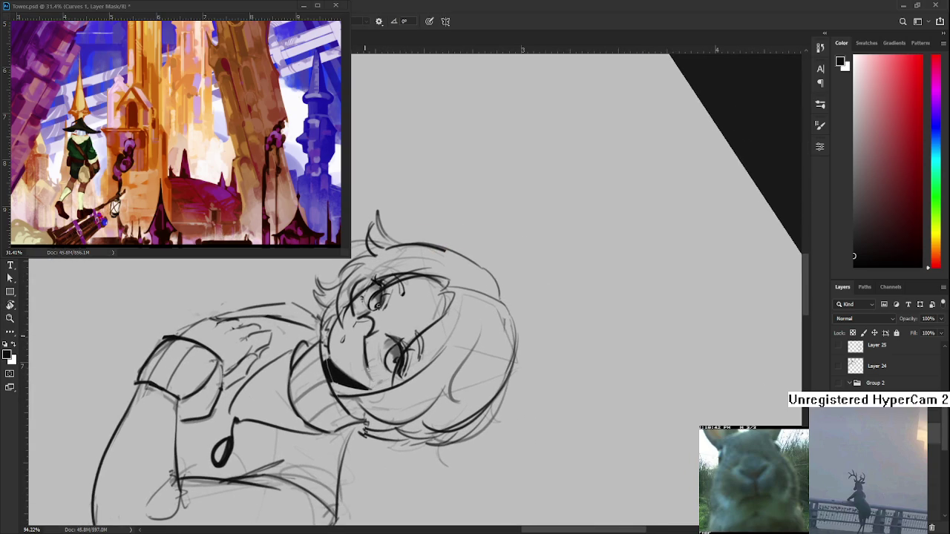
pyautogui.hotkey('ctrl', 'z')
pyautogui.moveTo(370, 338)
pyautogui.mouseDown()
pyautogui.moveTo(376, 383)
pyautogui.moveTo(368, 371)
pyautogui.mouseUp()
pyautogui.hotkey('ctrl', 'z')
pyautogui.moveTo(364, 337); pyautogui.dragTo(376, 383)
# Step: Rotate the canvas back upright, switch to the Eraser and zoom out to review
pyautogui.press('r')
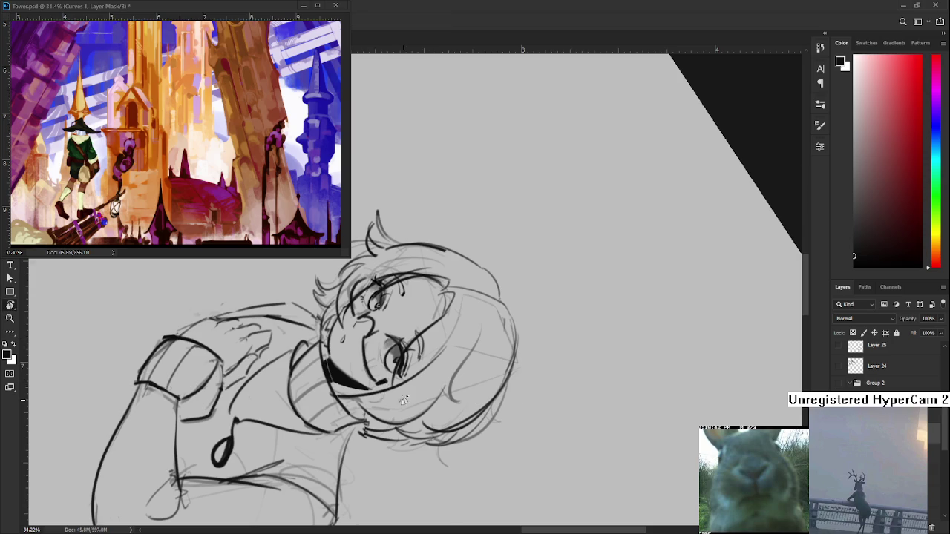
pyautogui.moveTo(380, 382); pyautogui.dragTo(488, 349)
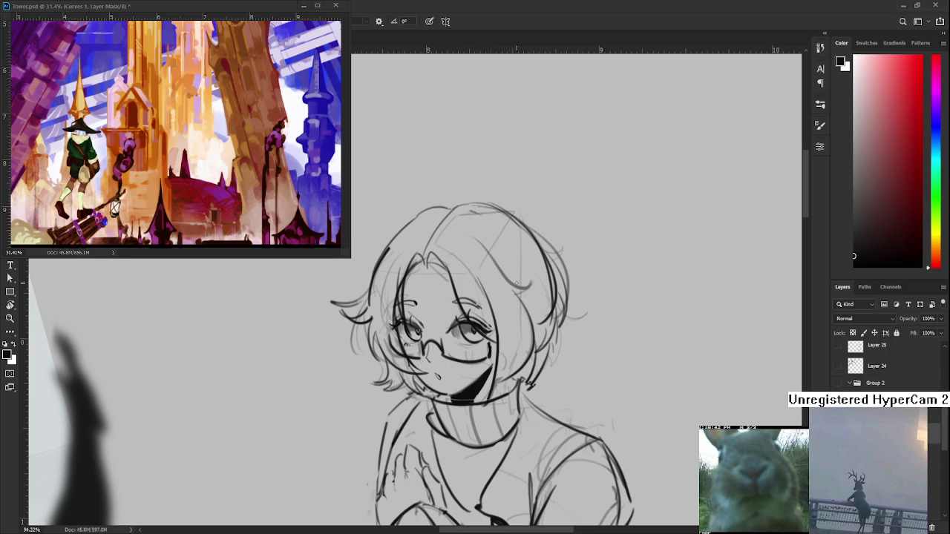
pyautogui.press('r')
pyautogui.moveTo(509, 284)
pyautogui.mouseDown()
pyautogui.moveTo(520, 311)
pyautogui.moveTo(478, 354)
pyautogui.mouseUp()
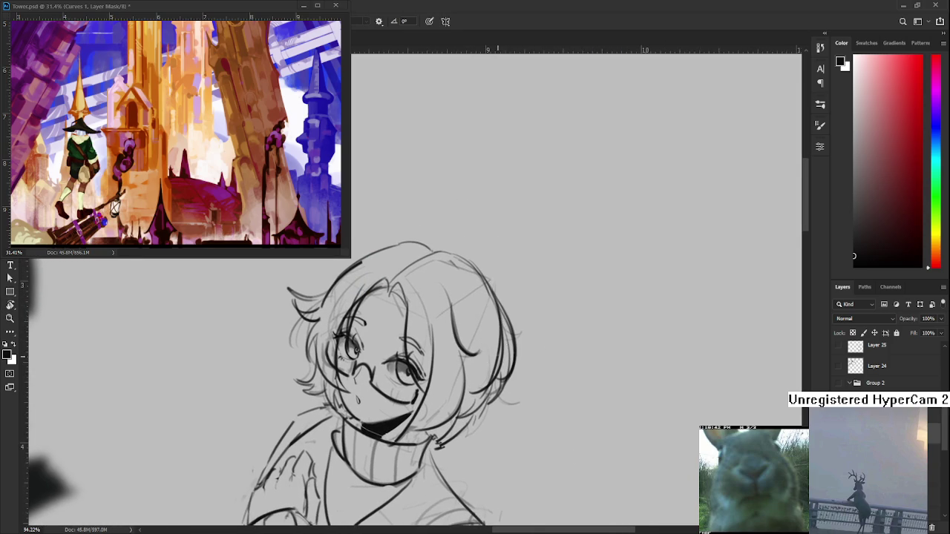
pyautogui.moveTo(493, 378); pyautogui.dragTo(539, 378)
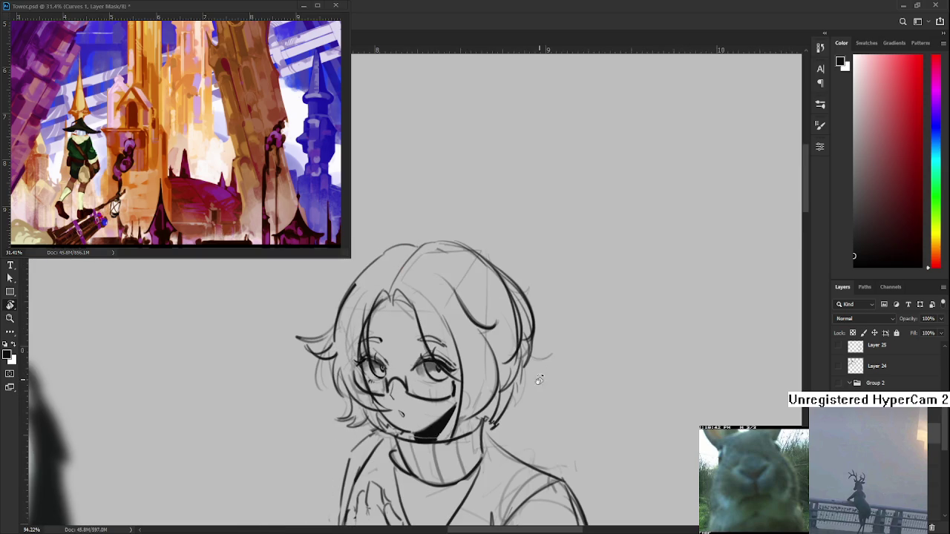
pyautogui.scroll(-2, 455, 369)
pyautogui.press('e')
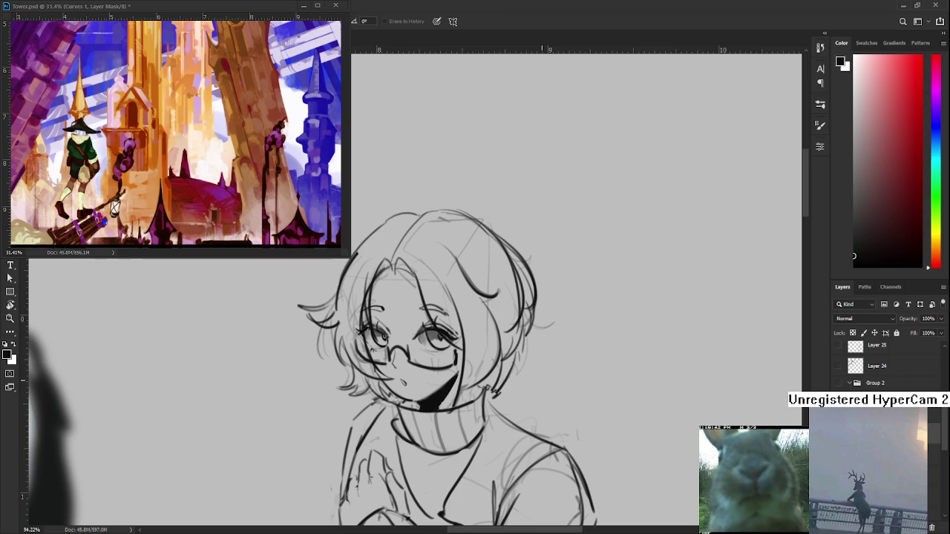
pyautogui.hotkey('ctrl', '-')
pyautogui.press('t')
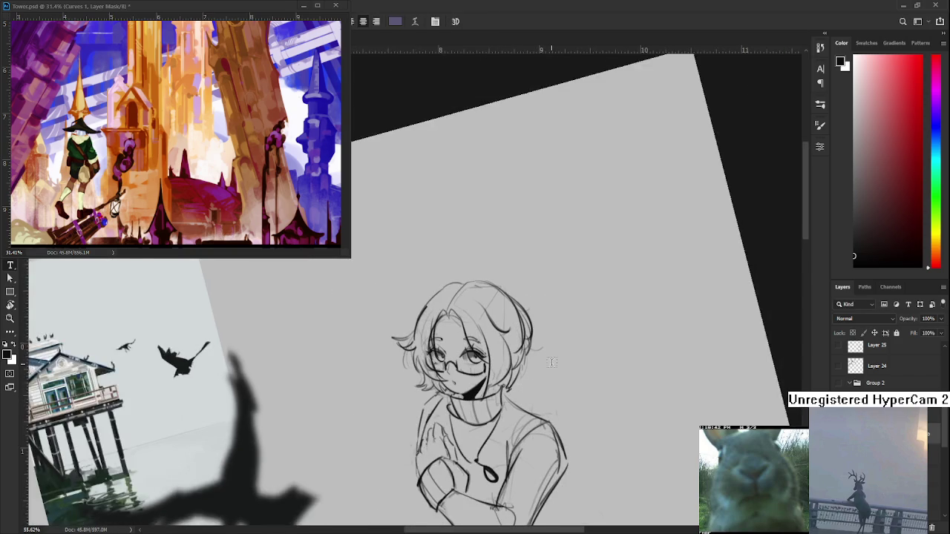
pyautogui.scroll(1, 551, 360)
pyautogui.press('e')
pyautogui.scroll(2, 552, 362)
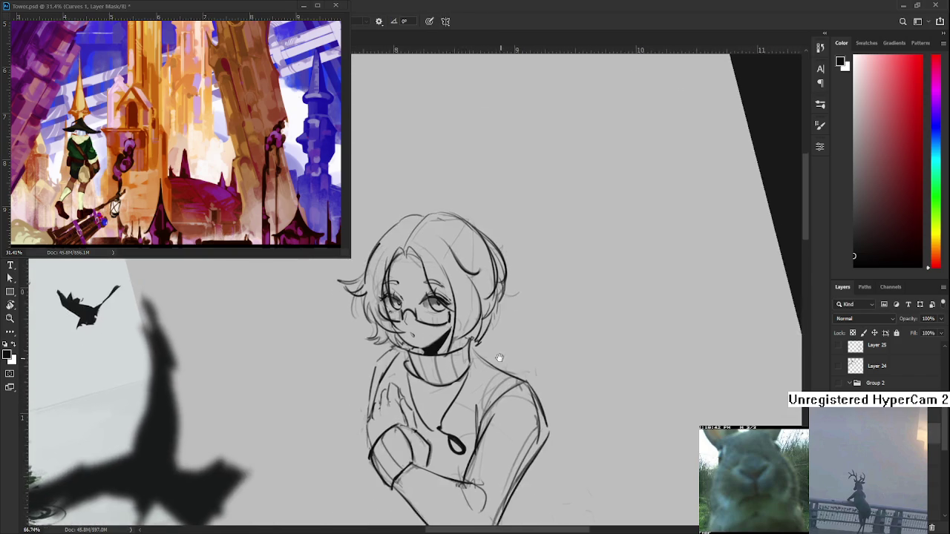
pyautogui.press(']')
pyautogui.press(']')
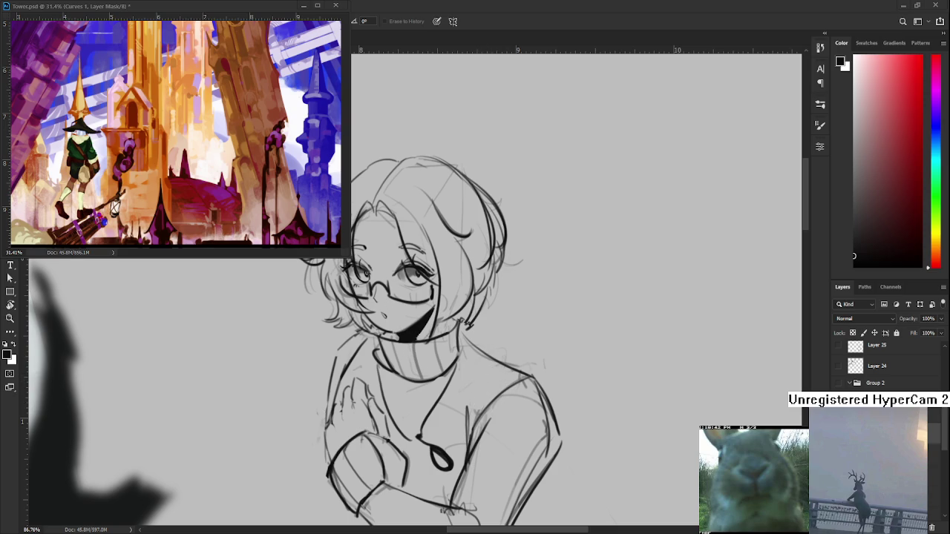
pyautogui.scroll(2, 523, 381)
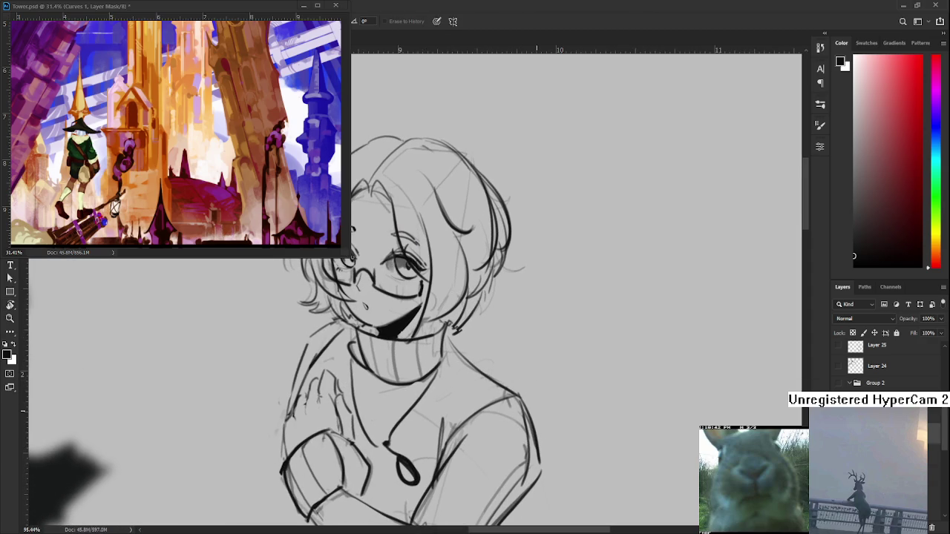
pyautogui.moveTo(352, 258)
pyautogui.mouseDown()
pyautogui.moveTo(526, 258)
pyautogui.moveTo(496, 365)
pyautogui.mouseUp()
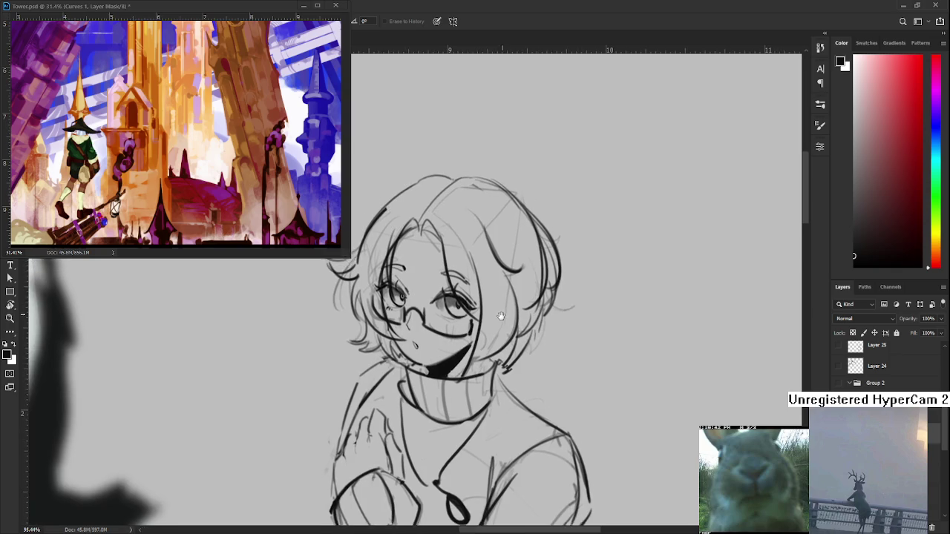
pyautogui.press('b')
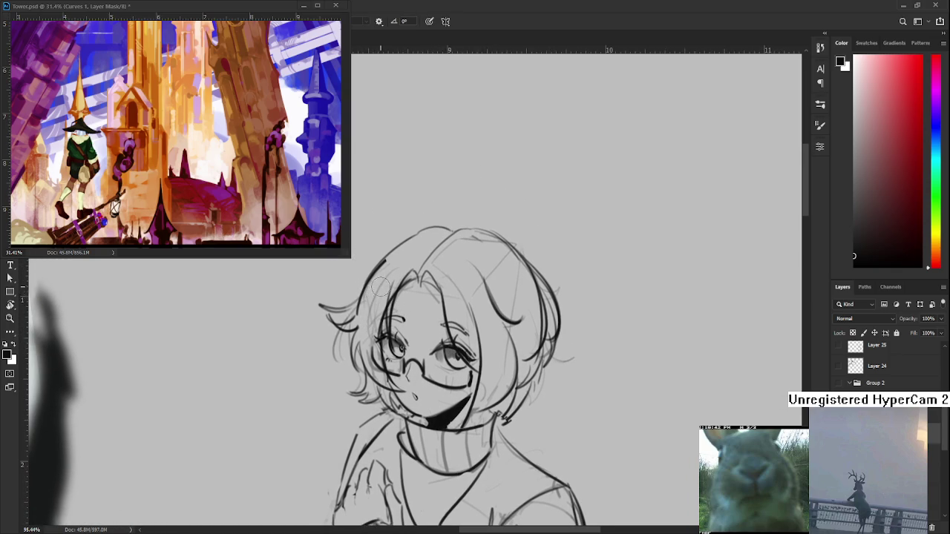
# Step: Paint a thick black lock in the hair's left side, redoing it twice
pyautogui.moveTo(391, 268); pyautogui.dragTo(375, 319)
pyautogui.hotkey('ctrl', 'z')
pyautogui.moveTo(394, 266); pyautogui.dragTo(366, 324)
pyautogui.hotkey('ctrl', 'z')
# Step: Paint black down the left side of the hair and toggle undo/redo to compare
pyautogui.hotkey('ctrl', 'z')
pyautogui.moveTo(400, 259); pyautogui.dragTo(375, 315)
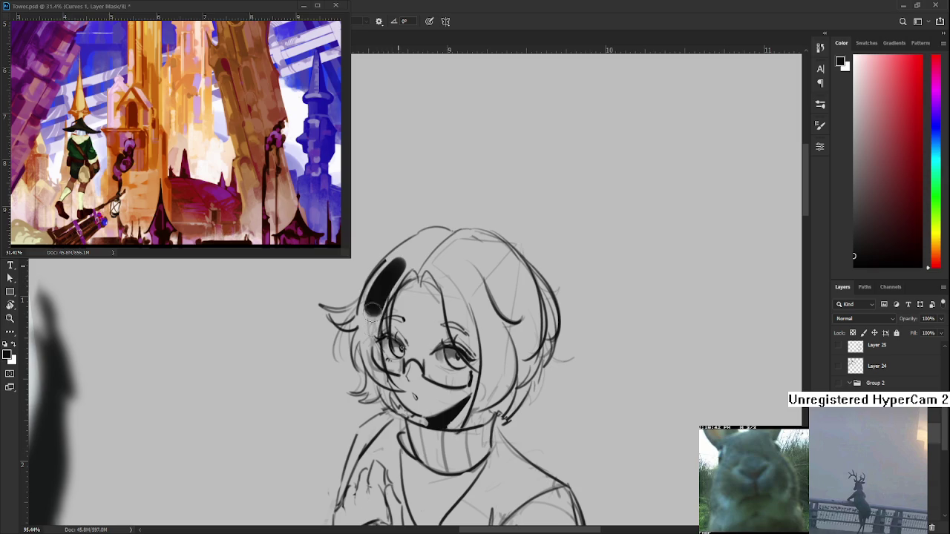
pyautogui.press('e')
pyautogui.press('b')
pyautogui.moveTo(369, 320); pyautogui.dragTo(368, 375)
pyautogui.hotkey('ctrl', 'z')
pyautogui.hotkey('ctrl', 'z')
pyautogui.hotkey('ctrl', 'shift', 'z')
pyautogui.hotkey('ctrl', 'z')
pyautogui.hotkey('ctrl', 'shift', 'z')
pyautogui.hotkey('ctrl', 'z')
pyautogui.hotkey('ctrl', 'shift', 'z')
pyautogui.hotkey('ctrl', 'z')
pyautogui.hotkey('ctrl', 'shift', 'z')
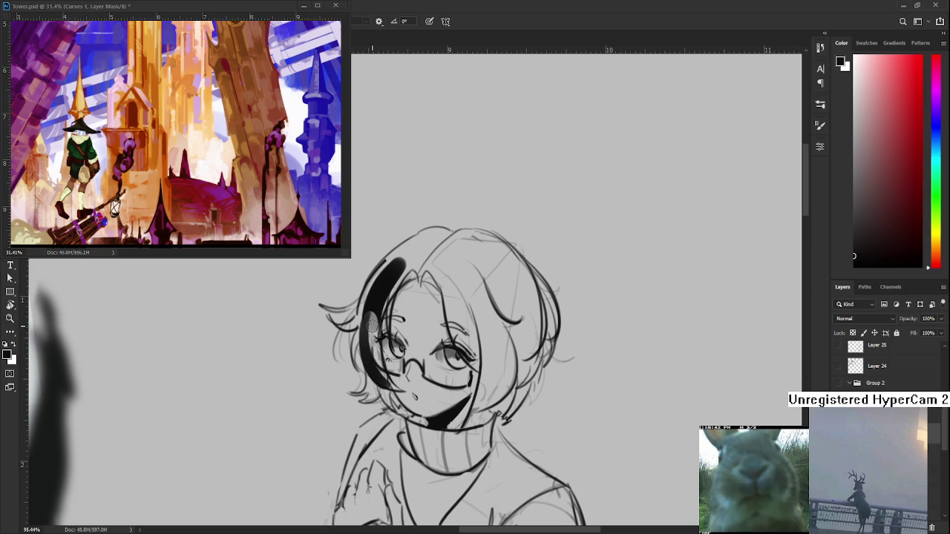
pyautogui.hotkey('ctrl', 'z')
pyautogui.hotkey('ctrl', 'shift', 'z')
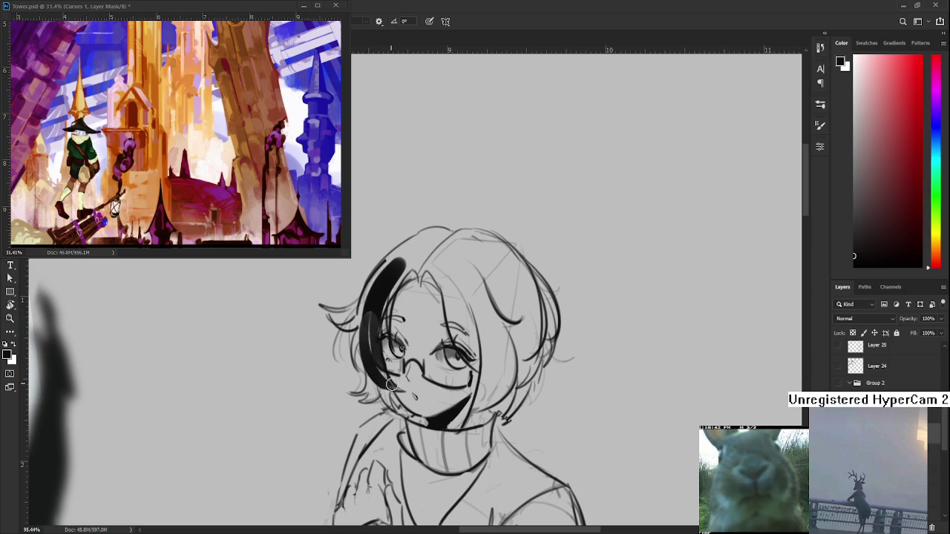
# Step: Thicken the black hair by the forehead and extend the lock toward the crown
pyautogui.moveTo(413, 333); pyautogui.dragTo(410, 320)
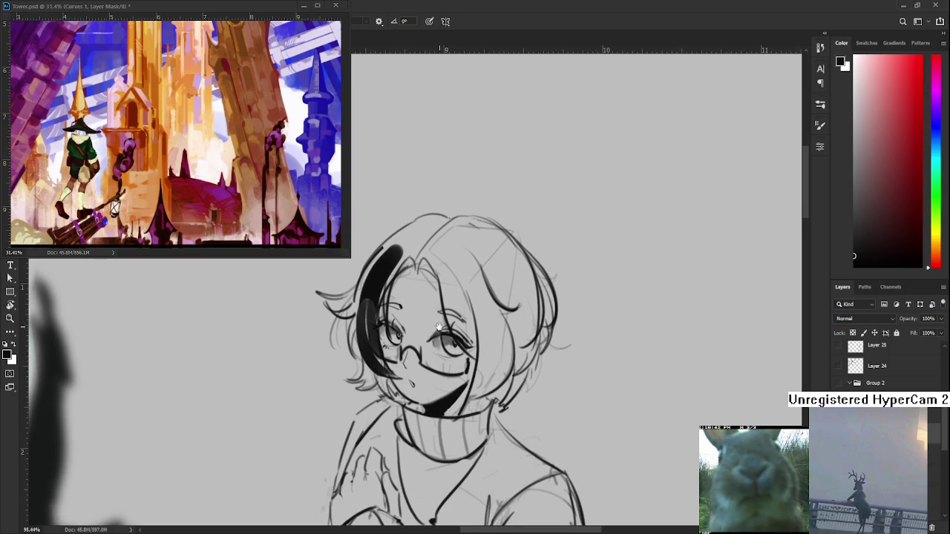
pyautogui.moveTo(411, 320); pyautogui.dragTo(388, 353)
pyautogui.moveTo(371, 303); pyautogui.dragTo(368, 318)
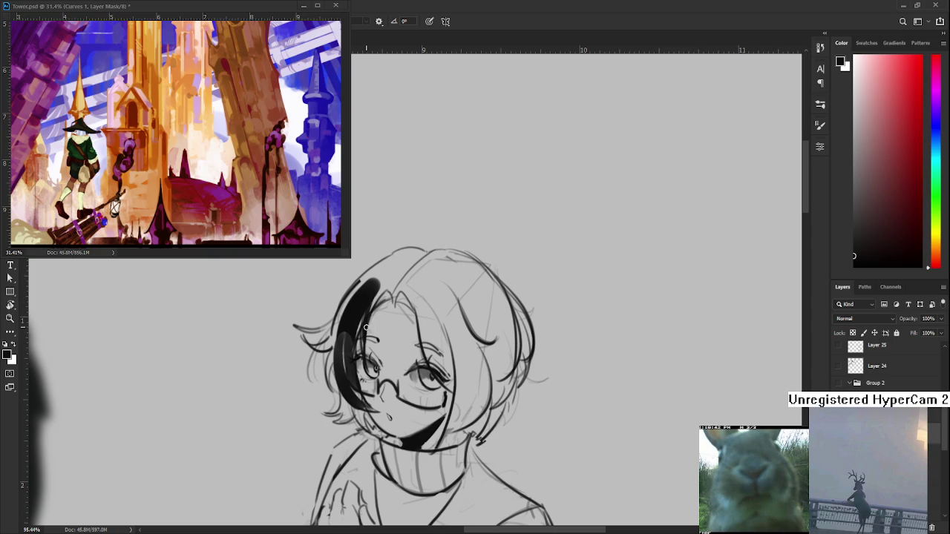
pyautogui.moveTo(369, 309)
pyautogui.mouseDown()
pyautogui.moveTo(391, 276)
pyautogui.moveTo(382, 301)
pyautogui.moveTo(426, 268)
pyautogui.moveTo(400, 290)
pyautogui.moveTo(413, 280)
pyautogui.mouseUp()
pyautogui.press('e')
pyautogui.press('e')
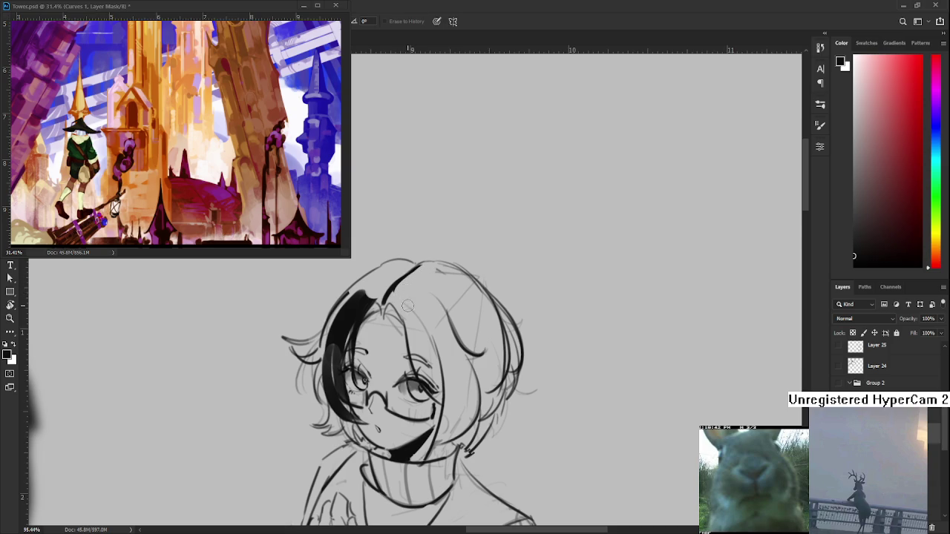
pyautogui.scroll(-5, 408, 305)
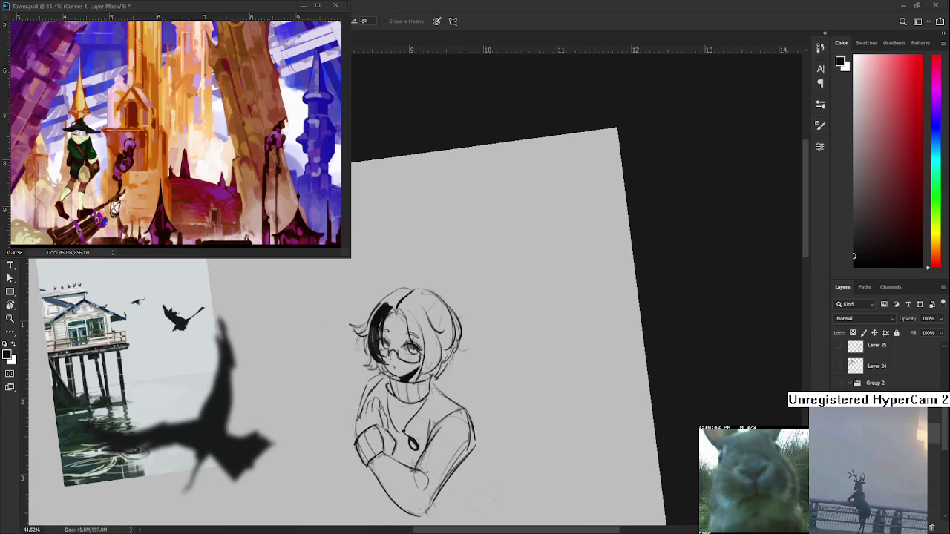
# Step: In Paint, draw a rough circle for the doodled head, undoing trial strokes
pyautogui.moveTo(636, 359)
pyautogui.mouseDown()
pyautogui.moveTo(601, 425)
pyautogui.moveTo(604, 374)
pyautogui.moveTo(607, 426)
pyautogui.mouseUp()
pyautogui.hotkey('ctrl', 'z')
pyautogui.hotkey('ctrl', 'z')
pyautogui.moveTo(635, 343); pyautogui.dragTo(583, 416)
pyautogui.hotkey('ctrl', 'z')
pyautogui.moveTo(644, 357); pyautogui.dragTo(610, 416)
pyautogui.moveTo(652, 361); pyautogui.dragTo(625, 415)
pyautogui.hotkey('ctrl', 'z')
pyautogui.moveTo(645, 361); pyautogui.dragTo(625, 414)
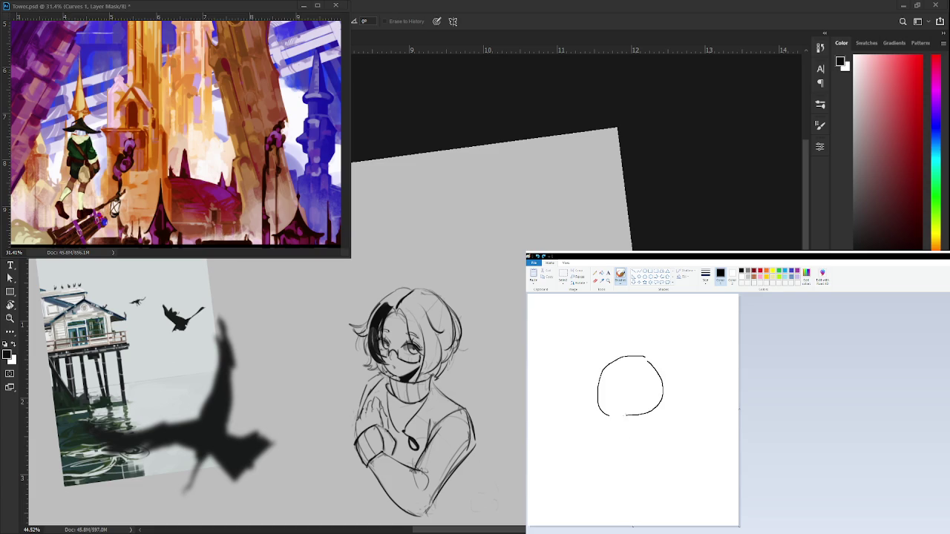
pyautogui.hotkey('ctrl', 'z')
# Step: Add the face outline, eyes, glasses lenses, hair line and chin to the doodle
pyautogui.moveTo(605, 369)
pyautogui.mouseDown()
pyautogui.moveTo(609, 405)
pyautogui.moveTo(621, 392)
pyautogui.mouseUp()
pyautogui.moveTo(619, 358); pyautogui.dragTo(644, 385)
pyautogui.moveTo(641, 359)
pyautogui.mouseDown()
pyautogui.moveTo(658, 413)
pyautogui.moveTo(649, 405)
pyautogui.mouseUp()
pyautogui.moveTo(596, 365)
pyautogui.mouseDown()
pyautogui.moveTo(599, 396)
pyautogui.moveTo(588, 410)
pyautogui.moveTo(581, 401)
pyautogui.moveTo(616, 384)
pyautogui.moveTo(616, 393)
pyautogui.moveTo(601, 392)
pyautogui.moveTo(659, 381)
pyautogui.mouseUp()
pyautogui.moveTo(631, 386)
pyautogui.mouseDown()
pyautogui.moveTo(660, 393)
pyautogui.moveTo(647, 386)
pyautogui.mouseUp()
pyautogui.moveTo(639, 385); pyautogui.dragTo(655, 390)
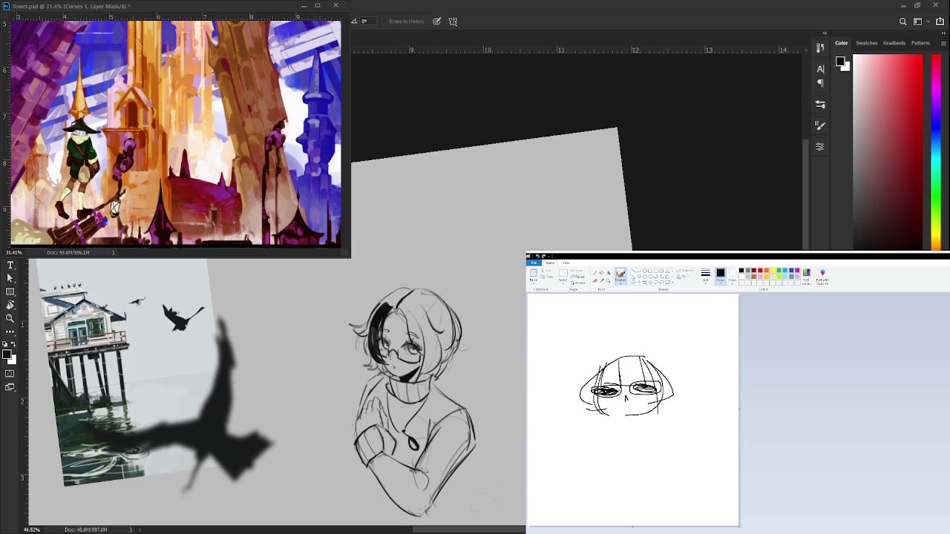
pyautogui.moveTo(599, 371)
pyautogui.mouseDown()
pyautogui.moveTo(598, 344)
pyautogui.moveTo(651, 363)
pyautogui.moveTo(641, 375)
pyautogui.moveTo(581, 378)
pyautogui.moveTo(586, 411)
pyautogui.mouseUp()
pyautogui.hotkey('ctrl', 'z')
pyautogui.moveTo(597, 364)
pyautogui.mouseDown()
pyautogui.moveTo(577, 393)
pyautogui.moveTo(589, 416)
pyautogui.moveTo(622, 351)
pyautogui.moveTo(639, 349)
pyautogui.moveTo(681, 403)
pyautogui.mouseUp()
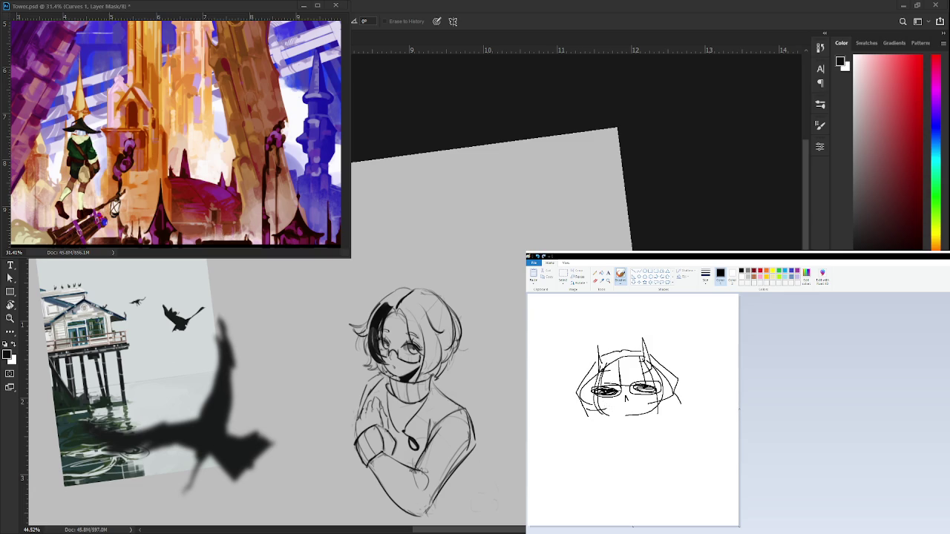
pyautogui.moveTo(603, 412)
pyautogui.mouseDown()
pyautogui.moveTo(628, 414)
pyautogui.moveTo(597, 414)
pyautogui.moveTo(607, 408)
pyautogui.moveTo(599, 428)
pyautogui.moveTo(618, 407)
pyautogui.moveTo(674, 412)
pyautogui.moveTo(602, 425)
pyautogui.mouseUp()
# Step: Select the whole face doodle and enlarge it
pyautogui.click(563, 275)
pyautogui.moveTo(572, 327); pyautogui.dragTo(680, 469)
pyautogui.moveTo(650, 414); pyautogui.dragTo(648, 416)
pyautogui.moveTo(677, 471); pyautogui.dragTo(720, 525)
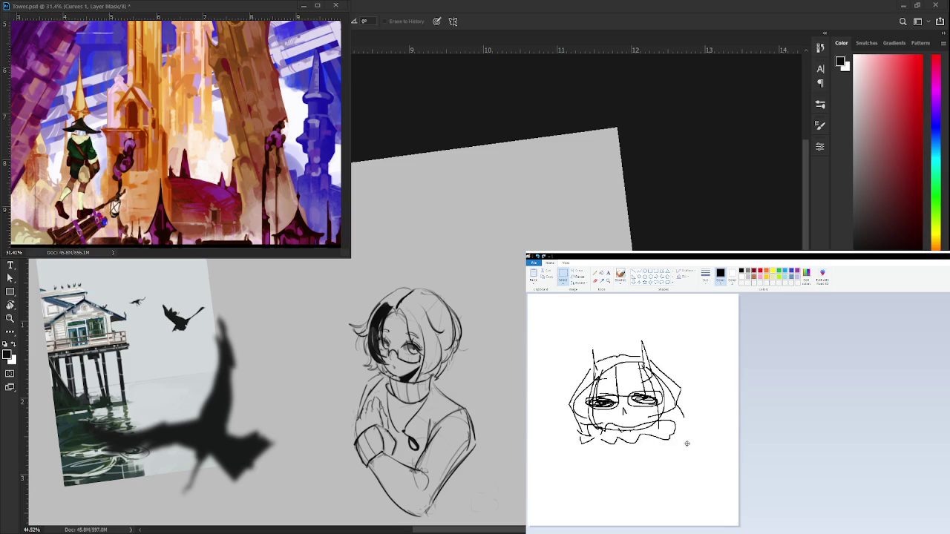
pyautogui.click(726, 420)
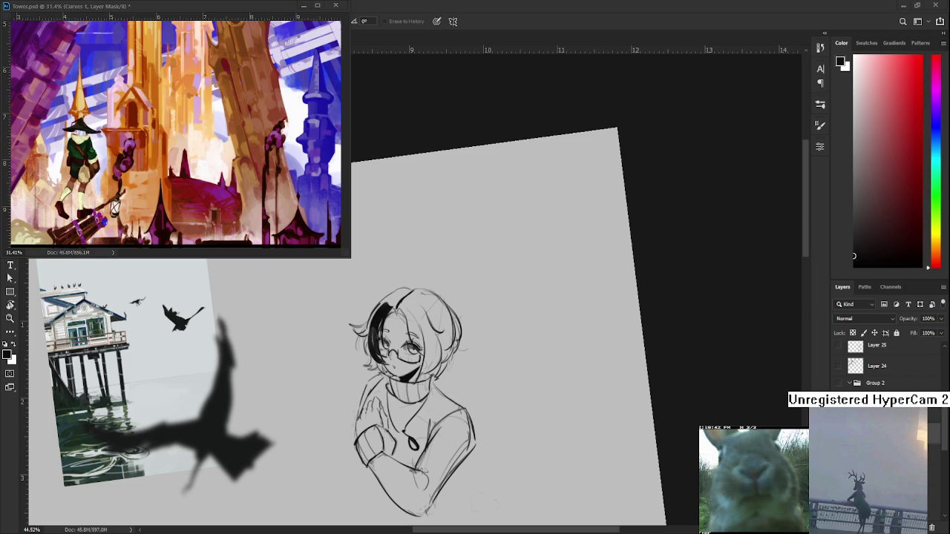
# Step: Back in Photoshop, rotate the view upright, extend the black lock by the cheek and trim its tip
pyautogui.hotkey('ctrl', 'Tab')
pyautogui.press('x')
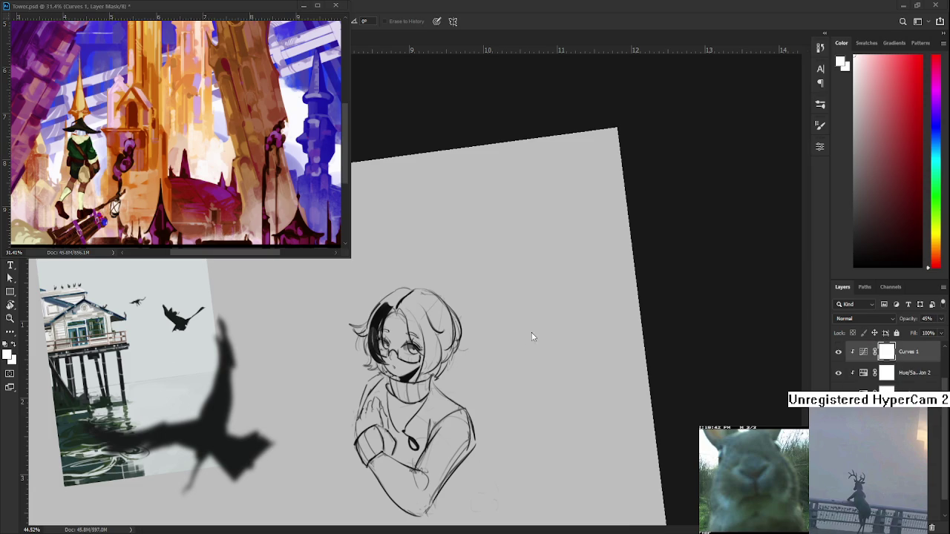
pyautogui.scroll(3, 379, 374)
pyautogui.press('r')
pyautogui.click(447, 418)
pyautogui.moveTo(447, 418); pyautogui.dragTo(386, 389)
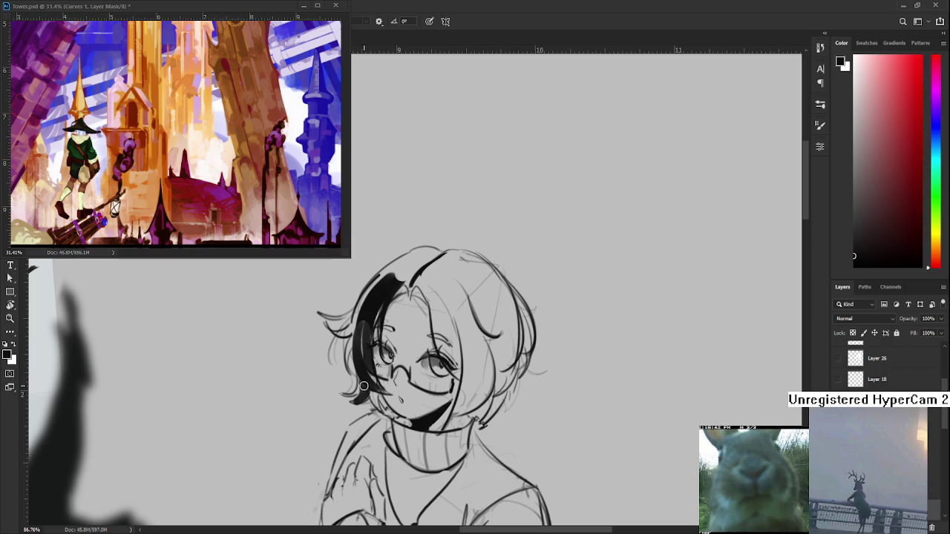
pyautogui.moveTo(360, 386); pyautogui.dragTo(354, 405)
pyautogui.press('e')
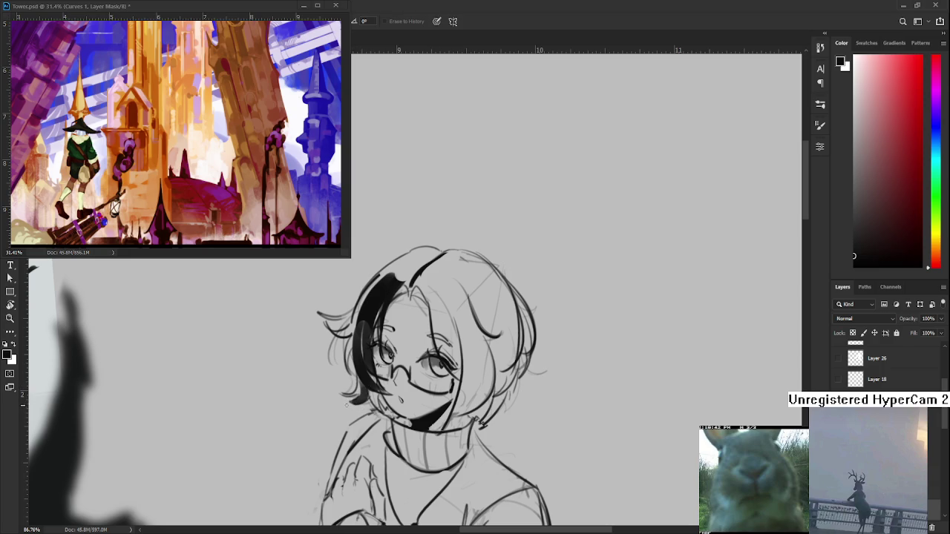
pyautogui.moveTo(351, 398); pyautogui.dragTo(351, 399)
# Step: Paint a black accent along the crown of the hair
pyautogui.moveTo(356, 343)
pyautogui.mouseDown()
pyautogui.moveTo(355, 404)
pyautogui.moveTo(353, 395)
pyautogui.mouseUp()
pyautogui.moveTo(382, 360); pyautogui.dragTo(376, 377)
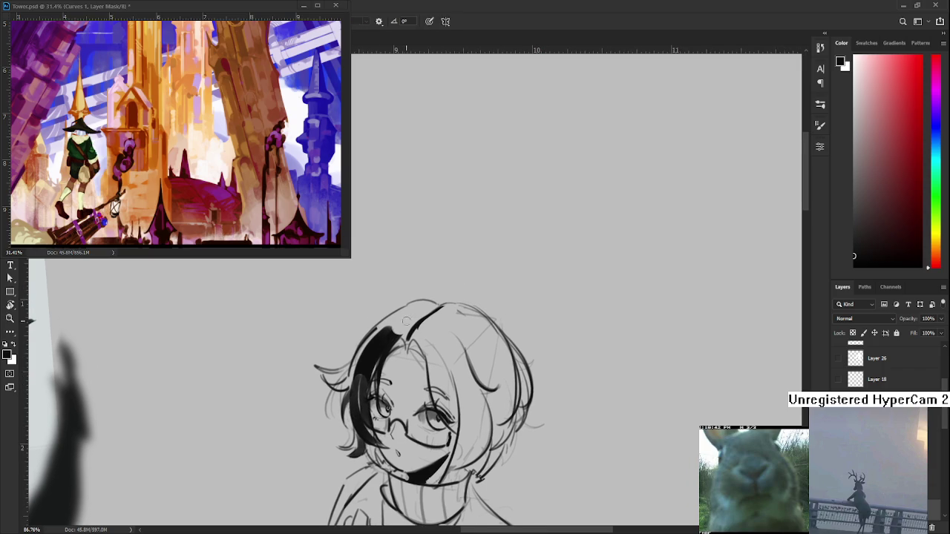
pyautogui.moveTo(407, 327); pyautogui.dragTo(434, 306)
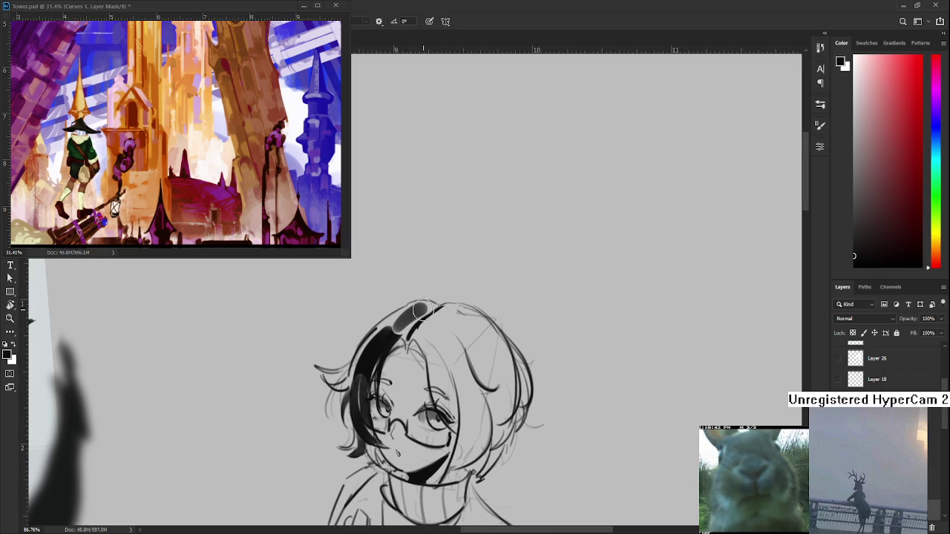
pyautogui.moveTo(397, 332); pyautogui.dragTo(433, 304)
pyautogui.moveTo(397, 330)
pyautogui.mouseDown()
pyautogui.moveTo(432, 305)
pyautogui.moveTo(421, 273)
pyautogui.mouseUp()
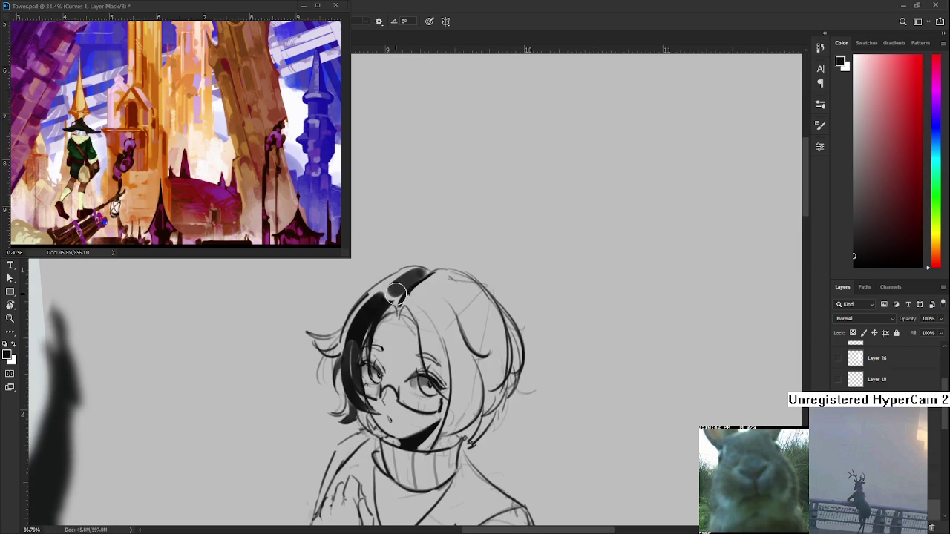